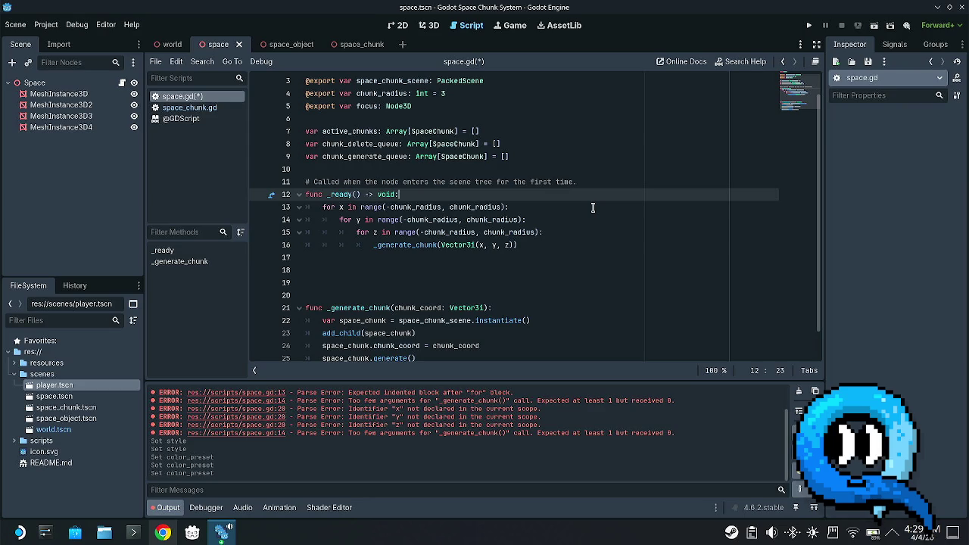
- Save space.gd, search 'gabriel's cake' in a new Chrome tab, and open the Gabriel's horn Wikipedia result
{"action": "key", "text": "ctrl+s"}
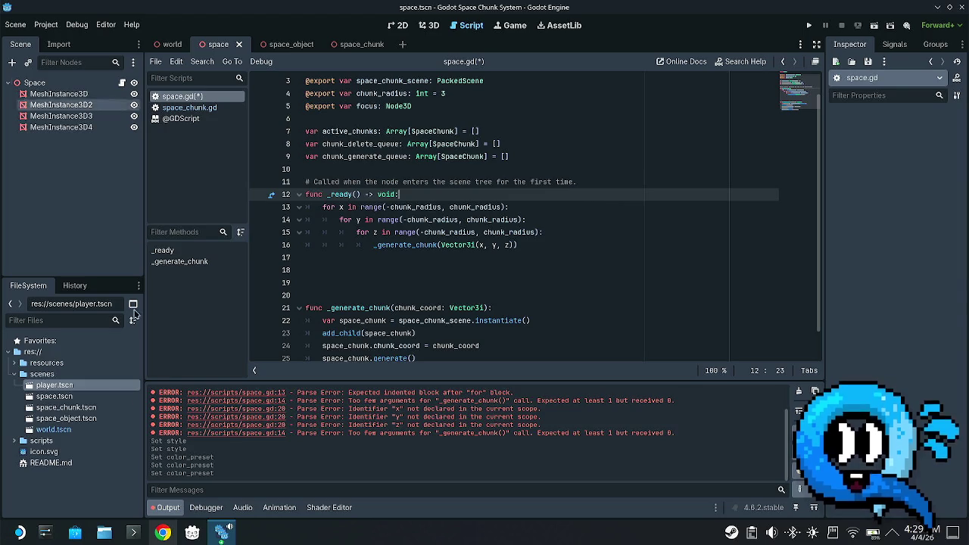
{"action": "left_click", "coordinate": [175, 534]}
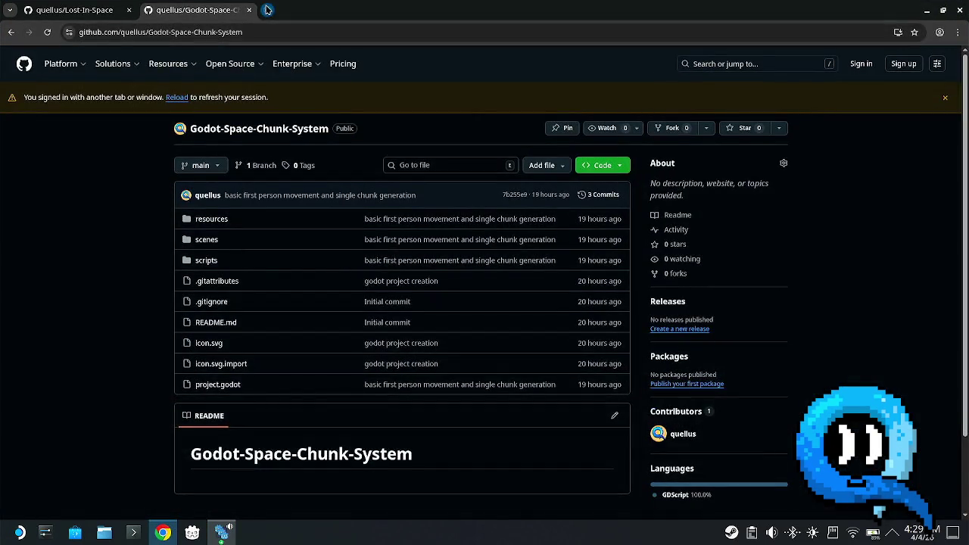
{"action": "left_click", "coordinate": [265, 10]}
{"action": "type", "text": "ga"}
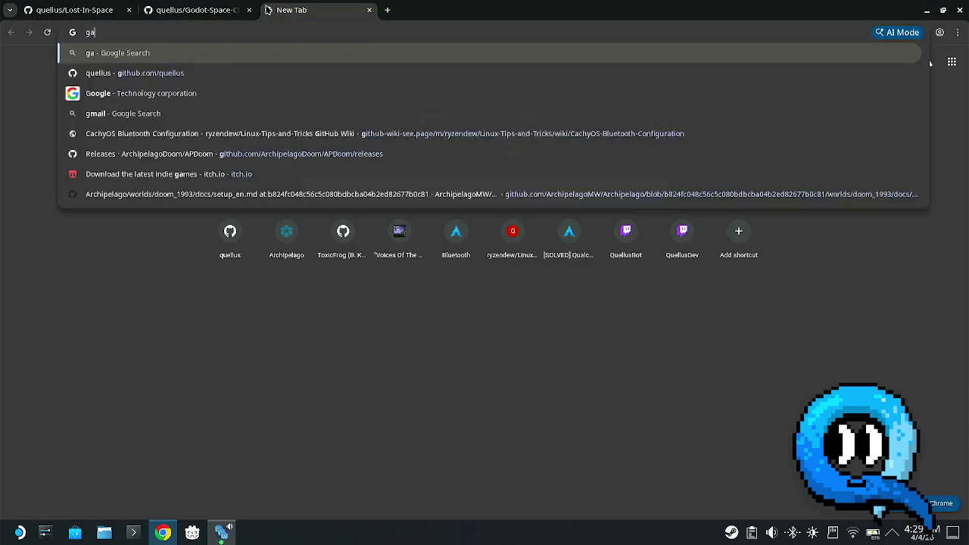
{"action": "type", "text": "briel's c"}
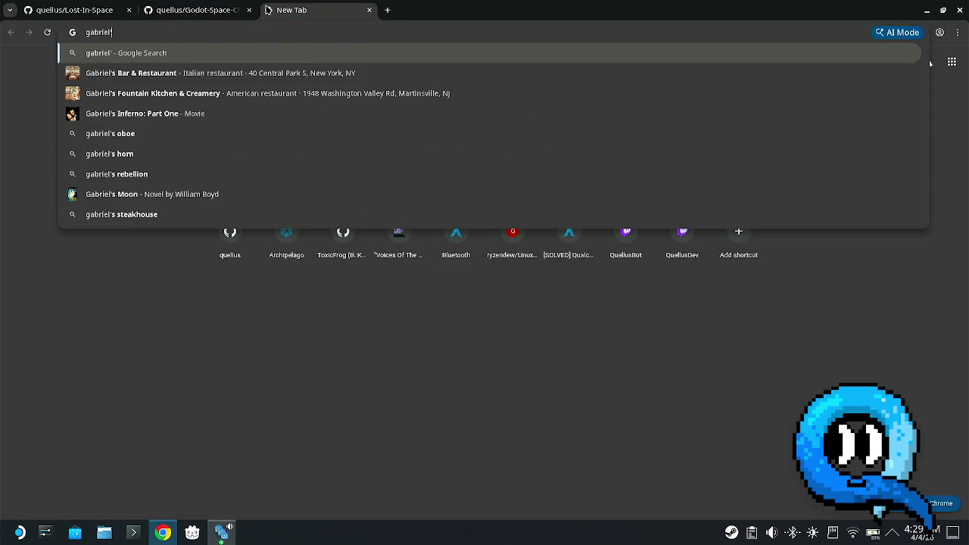
{"action": "type", "text": "ake"}
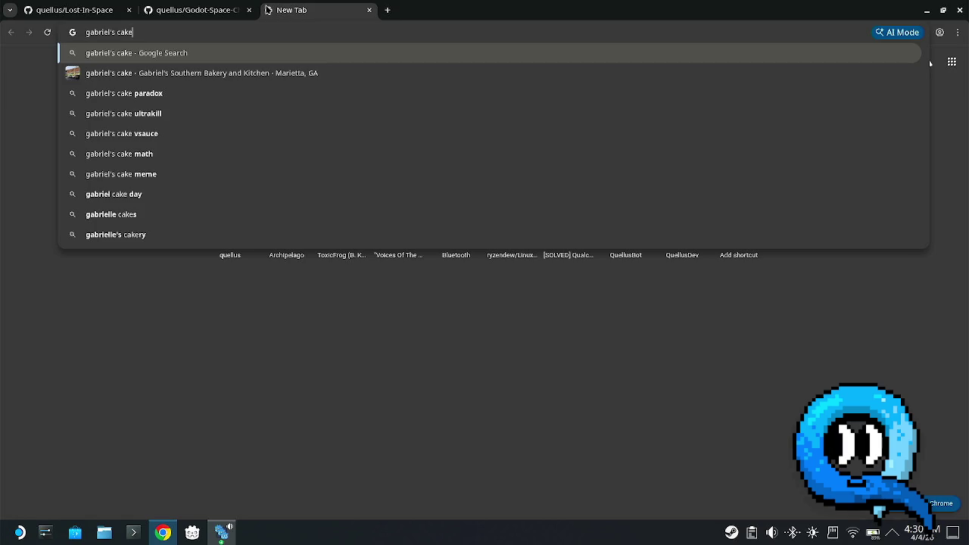
{"action": "key", "text": "Return"}
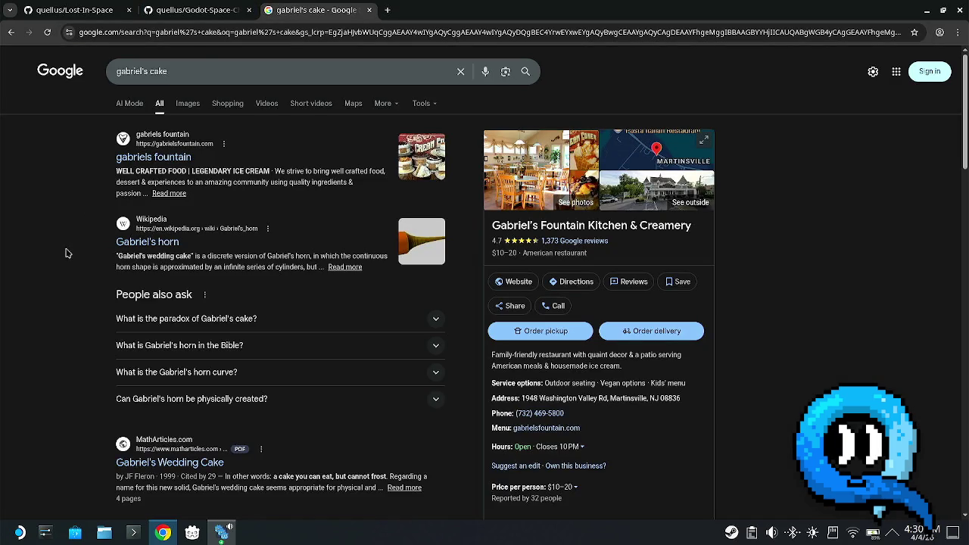
{"action": "mouse_move", "coordinate": [217, 255]}
{"action": "left_mouse_down"}
{"action": "mouse_move", "coordinate": [324, 255]}
{"action": "mouse_move", "coordinate": [307, 256]}
{"action": "left_mouse_up"}
{"action": "left_click", "coordinate": [152, 244]}
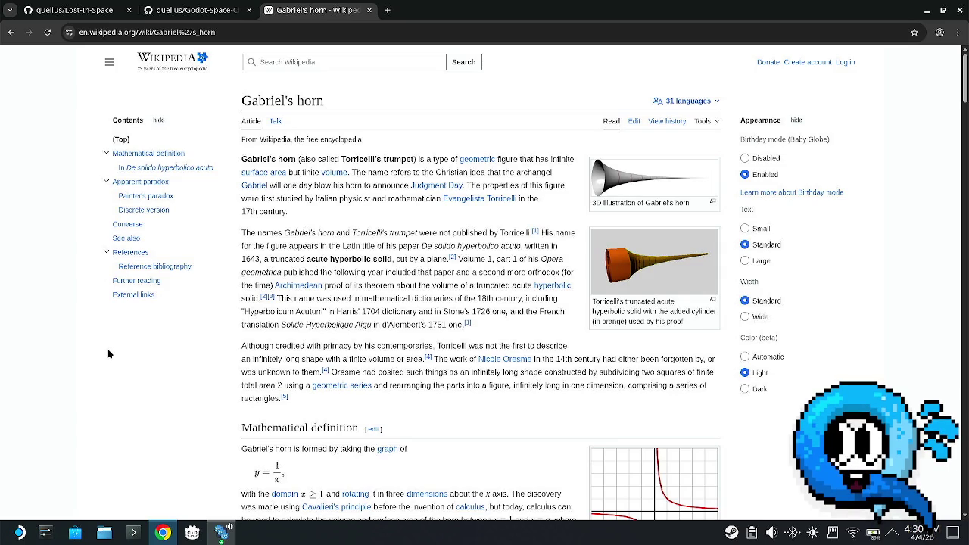
- Scroll the Gabriel's horn article down to its In De solido hyperbolico acuto section
{"action": "scroll", "coordinate": [96, 361], "scroll_direction": "down", "scroll_amount": 2}
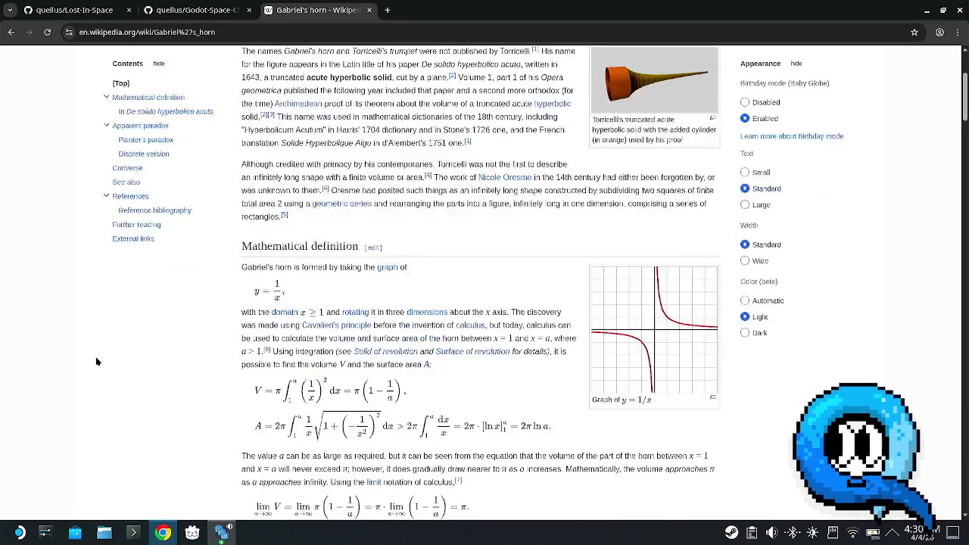
{"action": "scroll", "coordinate": [96, 359], "scroll_direction": "down", "scroll_amount": 2}
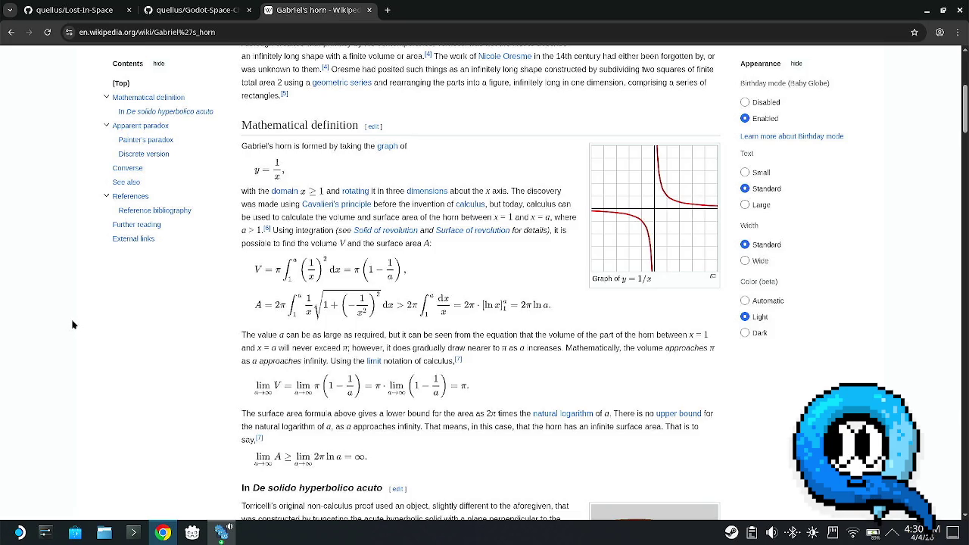
{"action": "scroll", "coordinate": [76, 325], "scroll_direction": "down", "scroll_amount": 3}
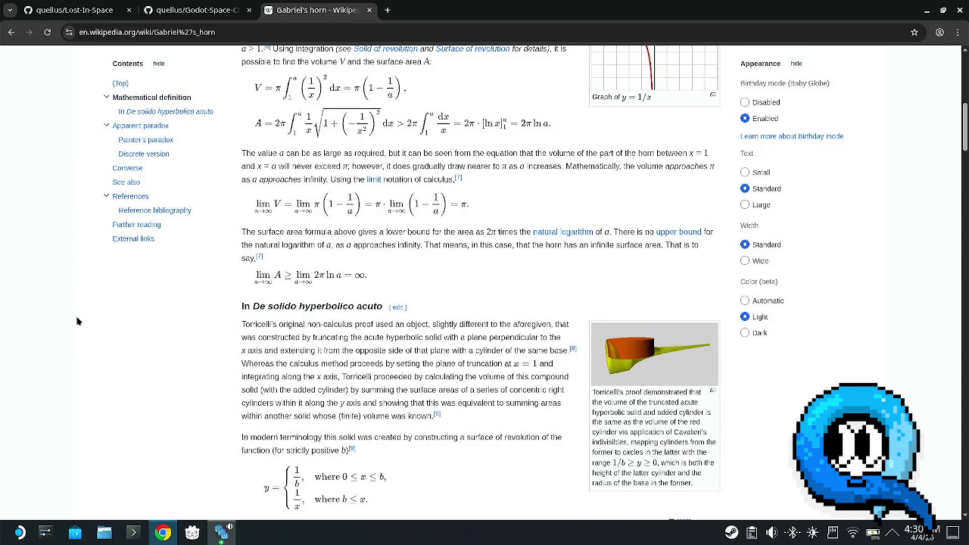
{"action": "scroll", "coordinate": [76, 321], "scroll_direction": "down", "scroll_amount": 3}
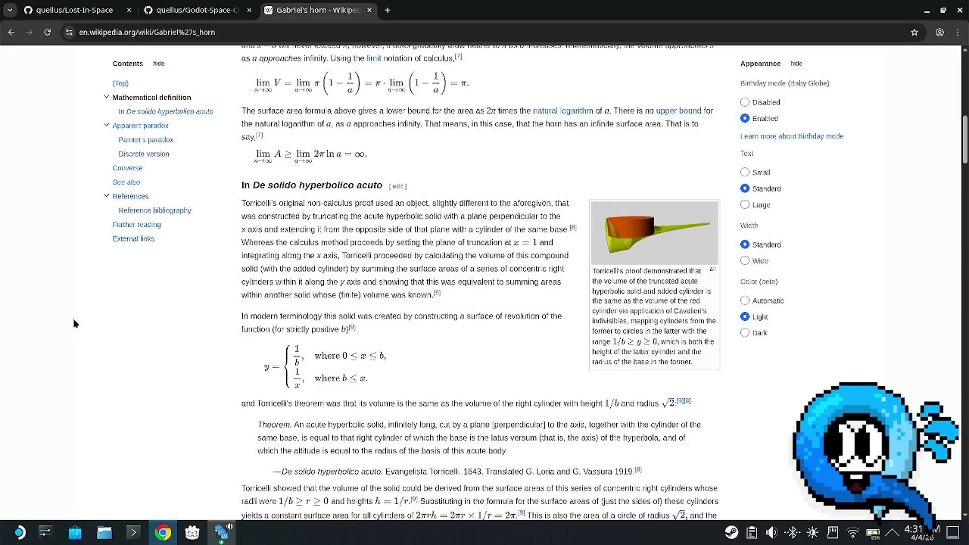
- Close the article tab, add an indented blank line after func _ready in space.gd, and save
{"action": "key", "text": "ctrl+w"}
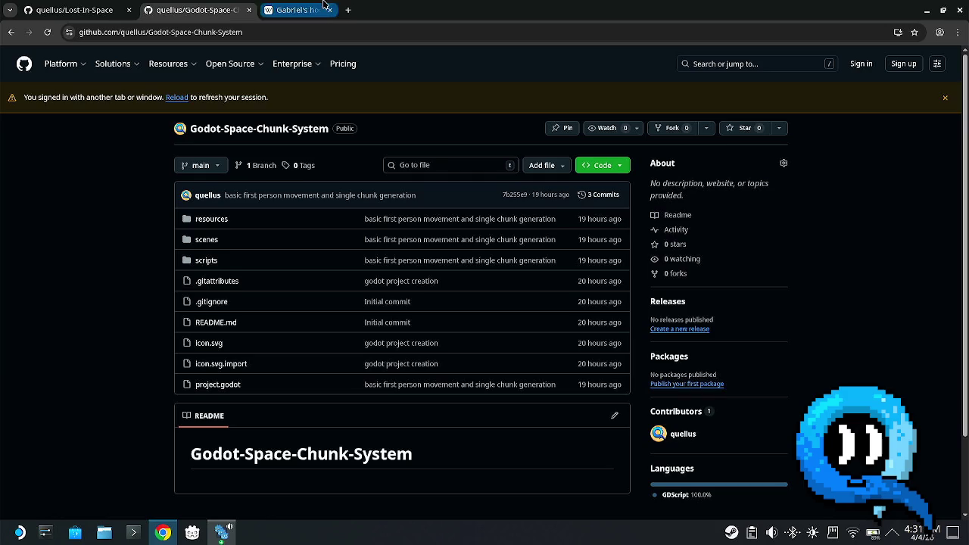
{"action": "left_click", "coordinate": [926, 11]}
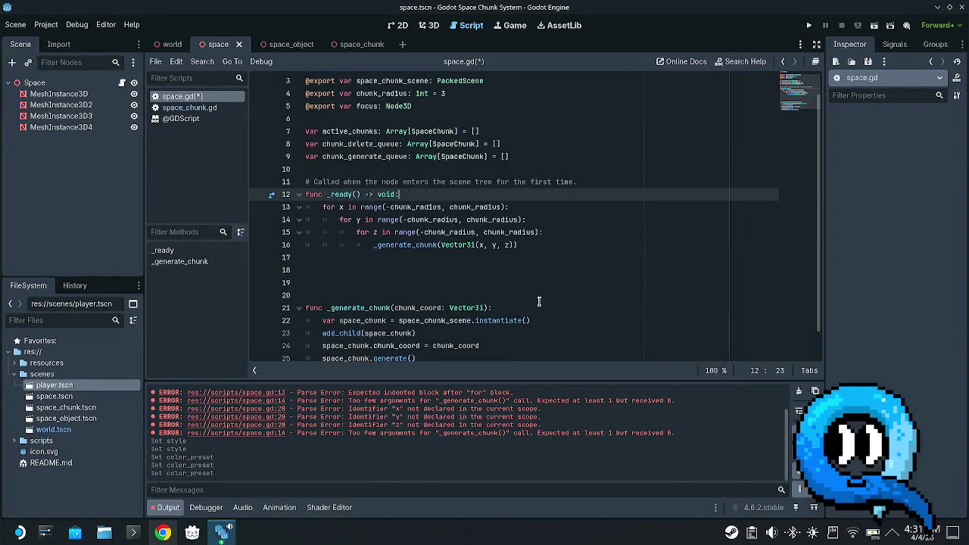
{"action": "left_click", "coordinate": [508, 285]}
{"action": "left_click", "coordinate": [520, 258]}
{"action": "left_click", "coordinate": [506, 268]}
{"action": "left_click", "coordinate": [498, 255]}
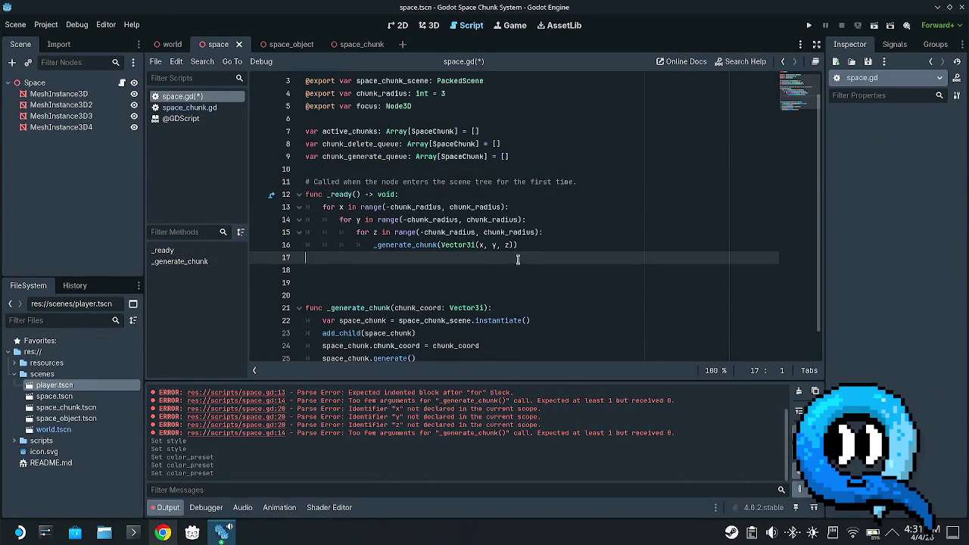
{"action": "left_click", "coordinate": [540, 244]}
{"action": "left_click", "coordinate": [515, 194]}
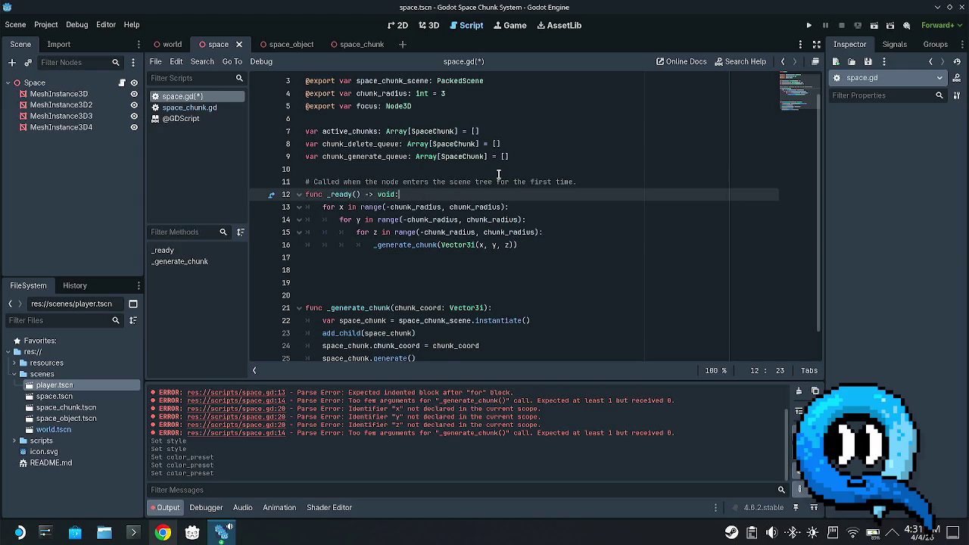
{"action": "key", "text": "Return"}
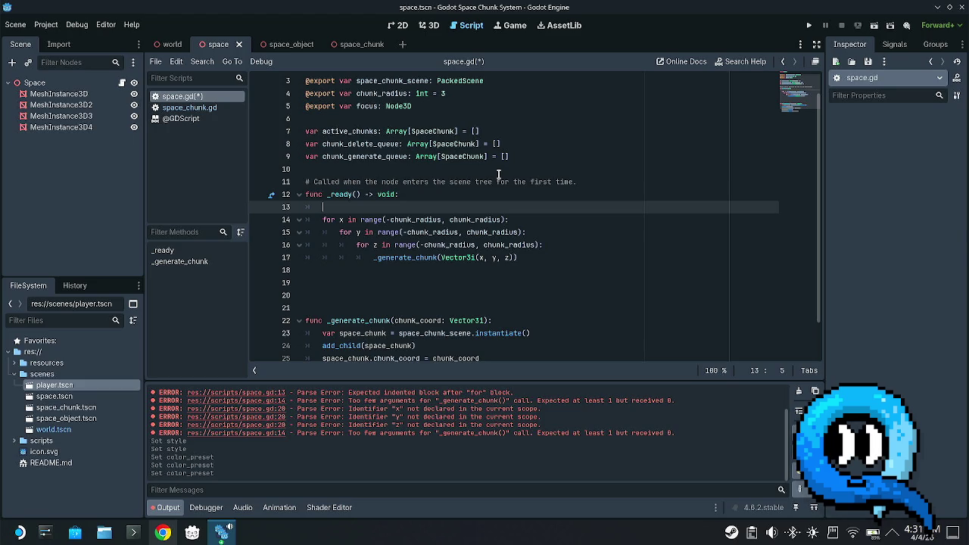
{"action": "key", "text": "ctrl+s"}
{"action": "scroll", "coordinate": [450, 212], "scroll_direction": "down", "scroll_amount": 1}
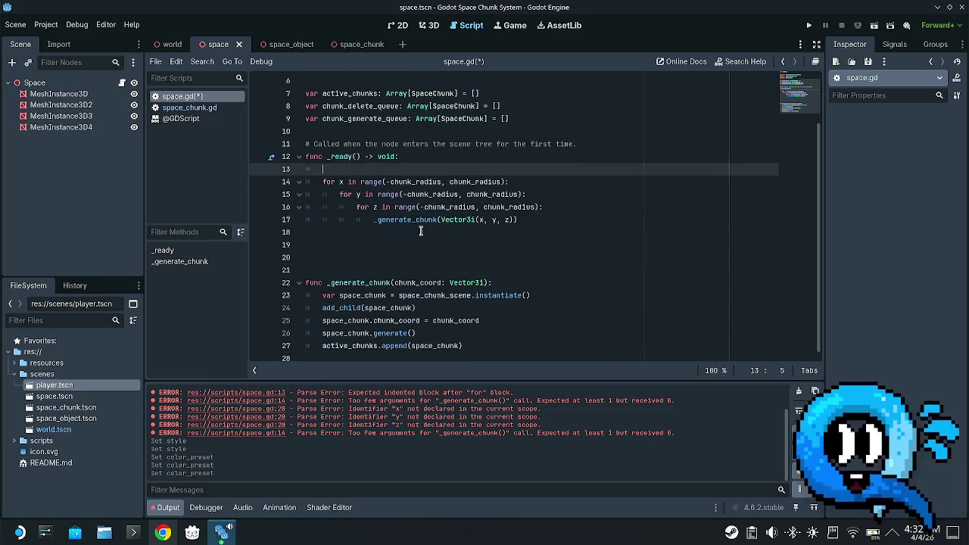
{"action": "scroll", "coordinate": [484, 216], "scroll_direction": "up", "scroll_amount": 2}
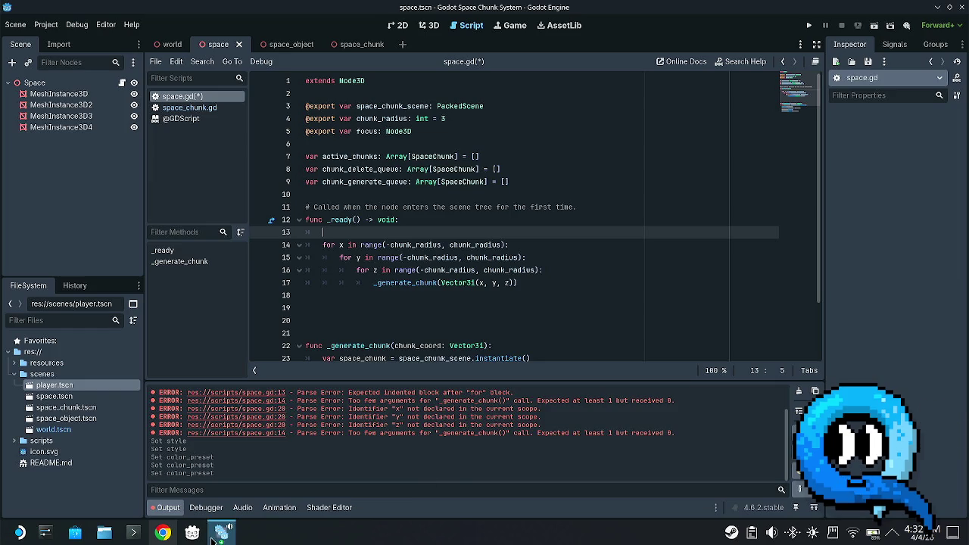
- Bring up the Lost in space project window, briefly un-maximizing it to reveal the Space Chunk System window
{"action": "mouse_move", "coordinate": [216, 535]}
{"action": "left_click", "coordinate": [384, 454]}
{"action": "scroll", "coordinate": [512, 307], "scroll_direction": "up", "scroll_amount": 3}
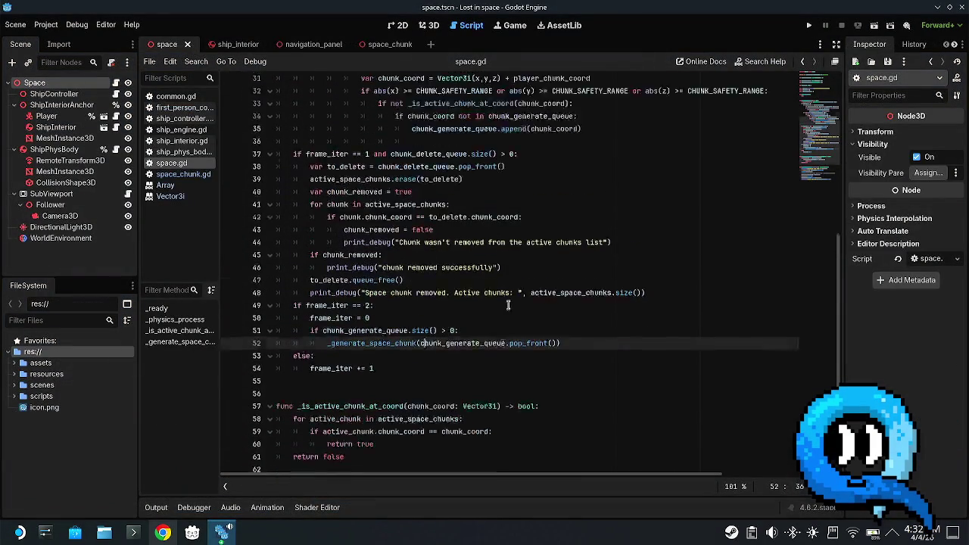
{"action": "scroll", "coordinate": [401, 299], "scroll_direction": "down", "scroll_amount": 5}
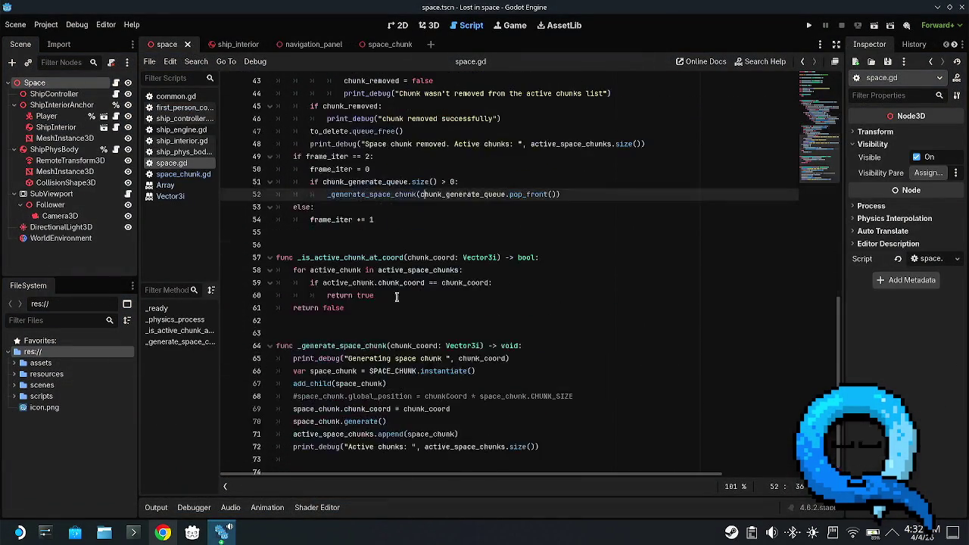
{"action": "mouse_move", "coordinate": [576, 9]}
{"action": "left_mouse_down"}
{"action": "mouse_move", "coordinate": [633, 421]}
{"action": "mouse_move", "coordinate": [550, 7]}
{"action": "left_mouse_up"}
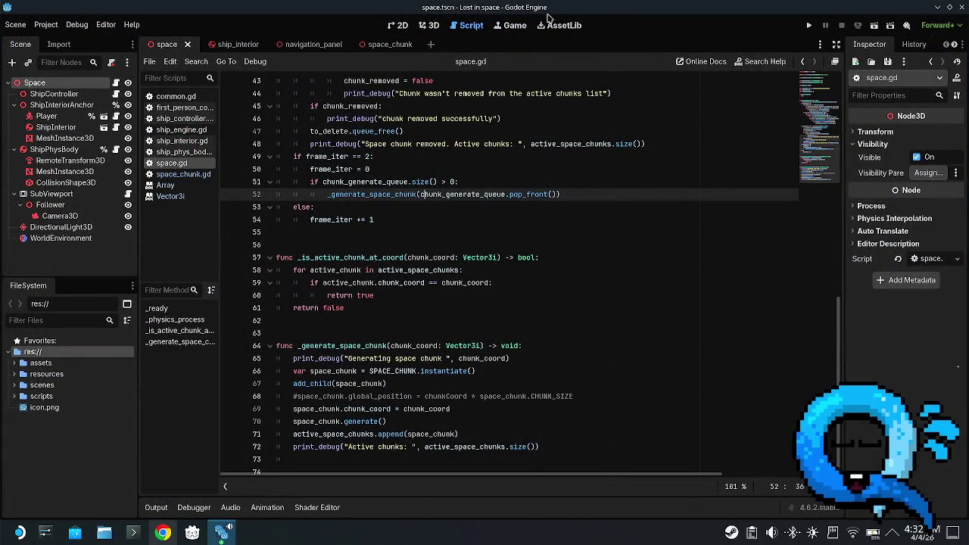
{"action": "mouse_move", "coordinate": [549, 15]}
{"action": "left_mouse_down"}
{"action": "mouse_move", "coordinate": [560, 333]}
{"action": "mouse_move", "coordinate": [609, 365]}
{"action": "left_mouse_up"}
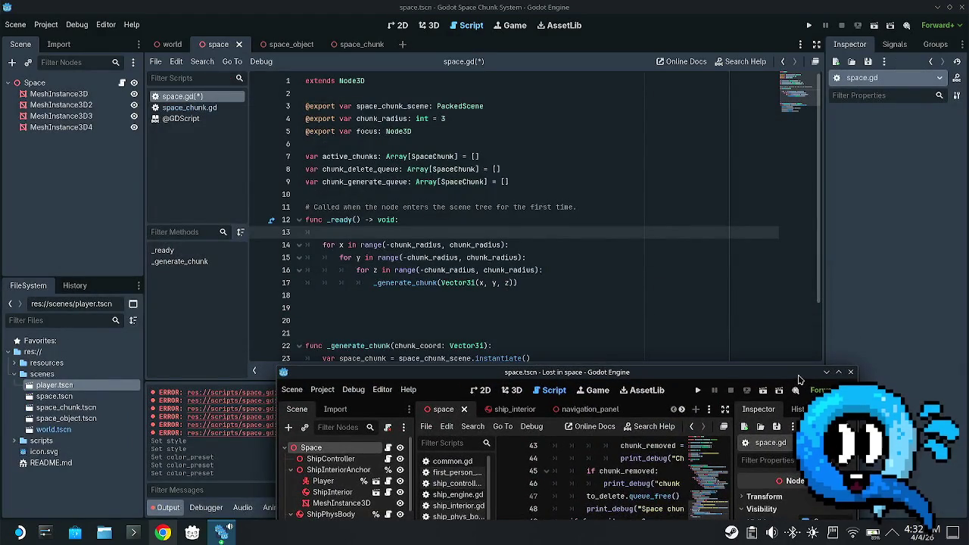
{"action": "double_click", "coordinate": [796, 377]}
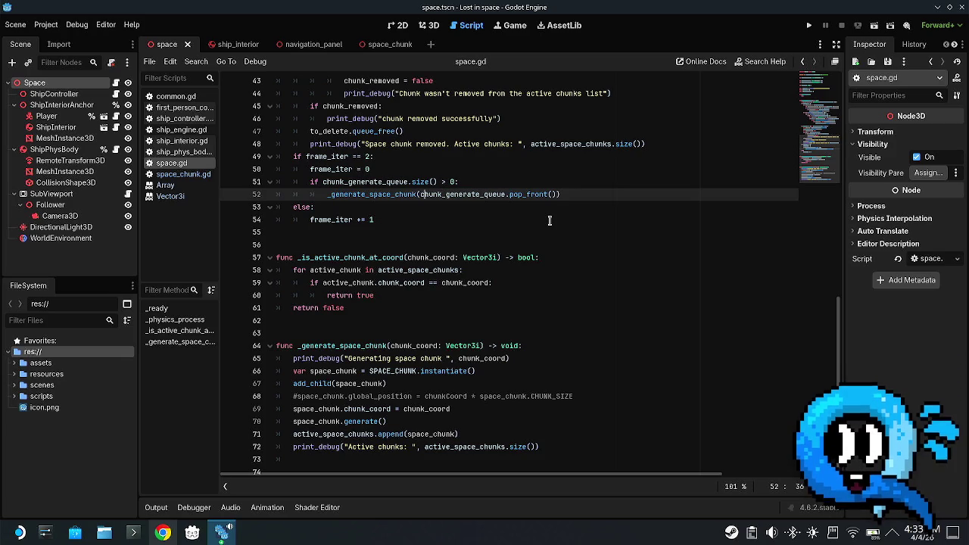
- Review the chunk-streaming code around lines 55–59 of Lost in space's space.gd, then open Konsole
{"action": "mouse_move", "coordinate": [325, 114]}
{"action": "left_mouse_down"}
{"action": "mouse_move", "coordinate": [427, 215]}
{"action": "mouse_move", "coordinate": [535, 174]}
{"action": "left_mouse_up"}
{"action": "left_click", "coordinate": [654, 289]}
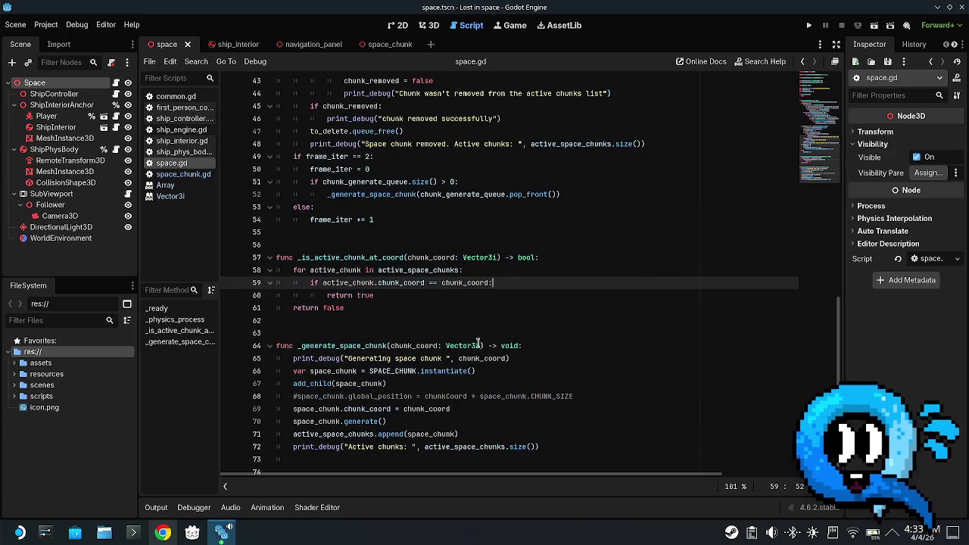
{"action": "mouse_move", "coordinate": [480, 258]}
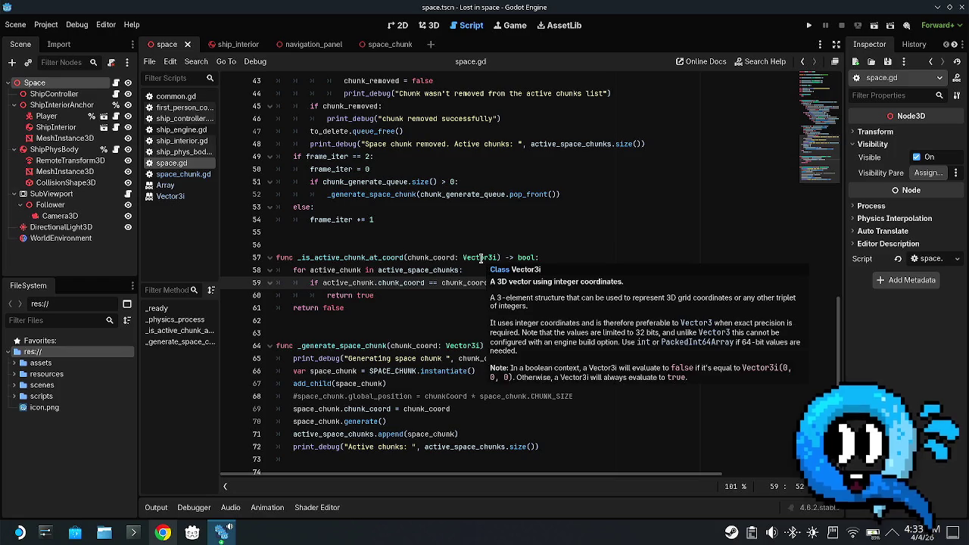
{"action": "left_click", "coordinate": [636, 235]}
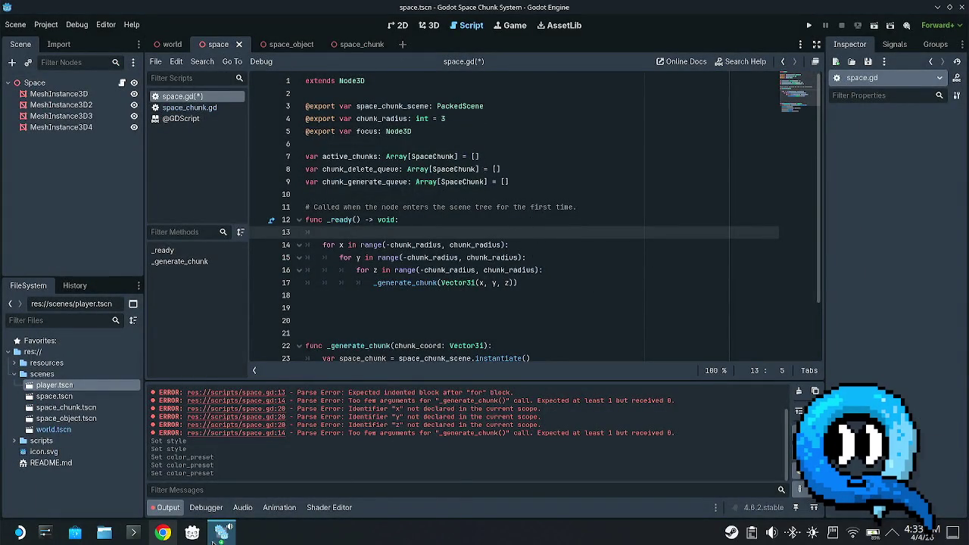
{"action": "mouse_move", "coordinate": [221, 532]}
{"action": "left_click", "coordinate": [368, 472]}
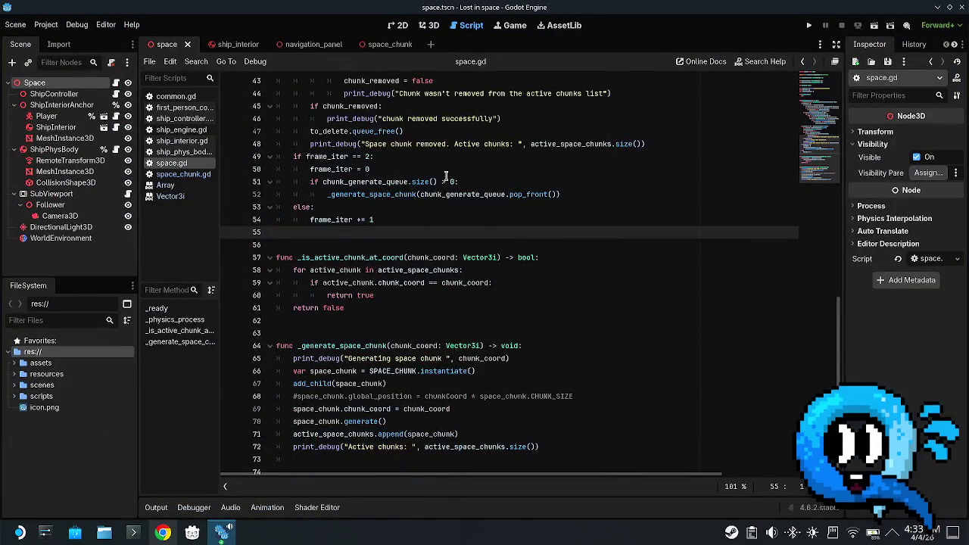
{"action": "scroll", "coordinate": [432, 255], "scroll_direction": "up", "scroll_amount": 2}
{"action": "scroll", "coordinate": [424, 257], "scroll_direction": "up", "scroll_amount": 3}
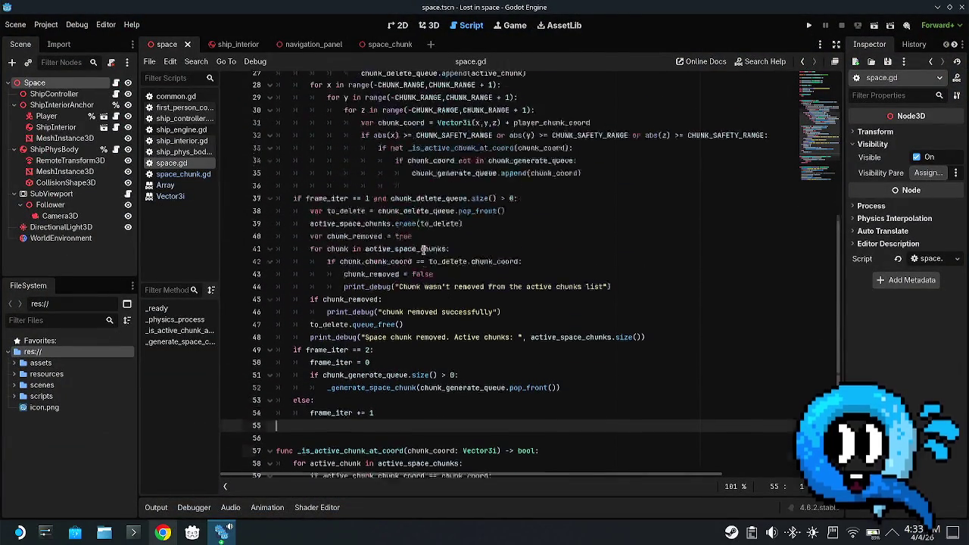
{"action": "scroll", "coordinate": [423, 258], "scroll_direction": "up", "scroll_amount": 4}
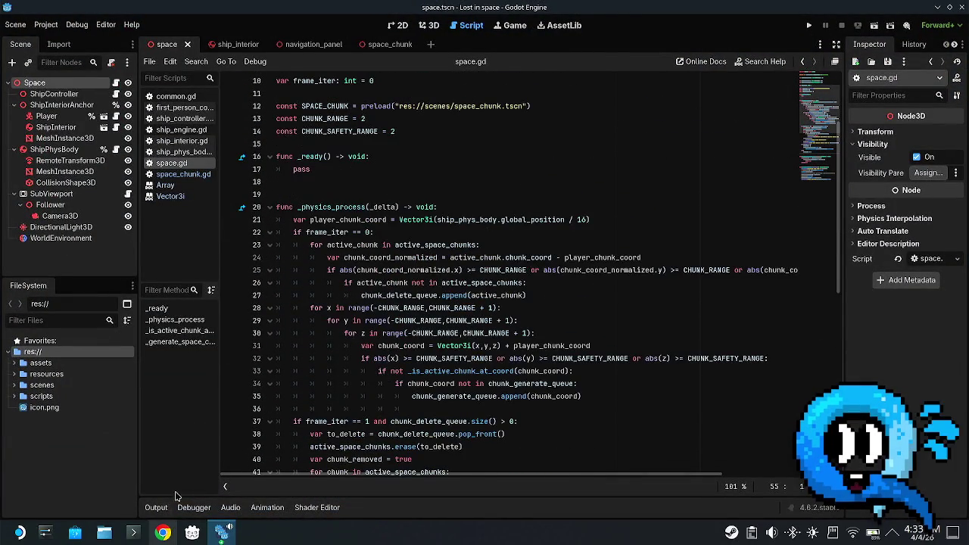
{"action": "left_click", "coordinate": [131, 536]}
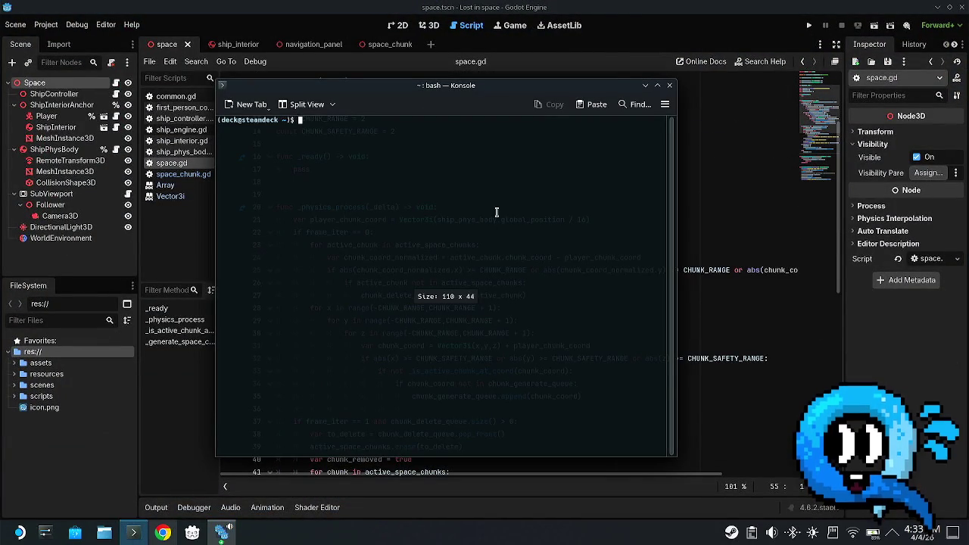
- List the home folder and cd into Documents/Projects/Lost-In-Space using Tab completion
{"action": "type", "text": "cd "}
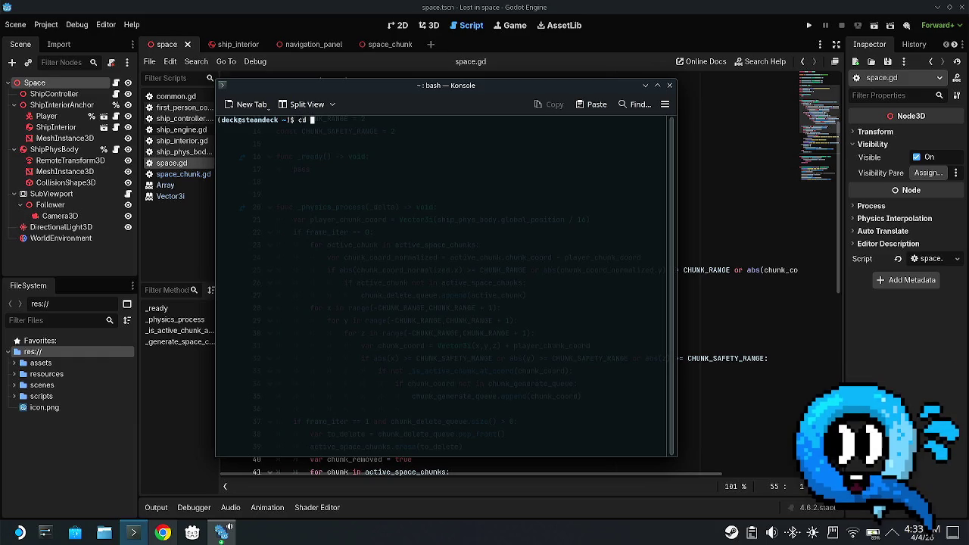
{"action": "type", "text": "ls"}
{"action": "key", "text": "BackSpace"}
{"action": "key", "text": "BackSpace"}
{"action": "key", "text": "BackSpace"}
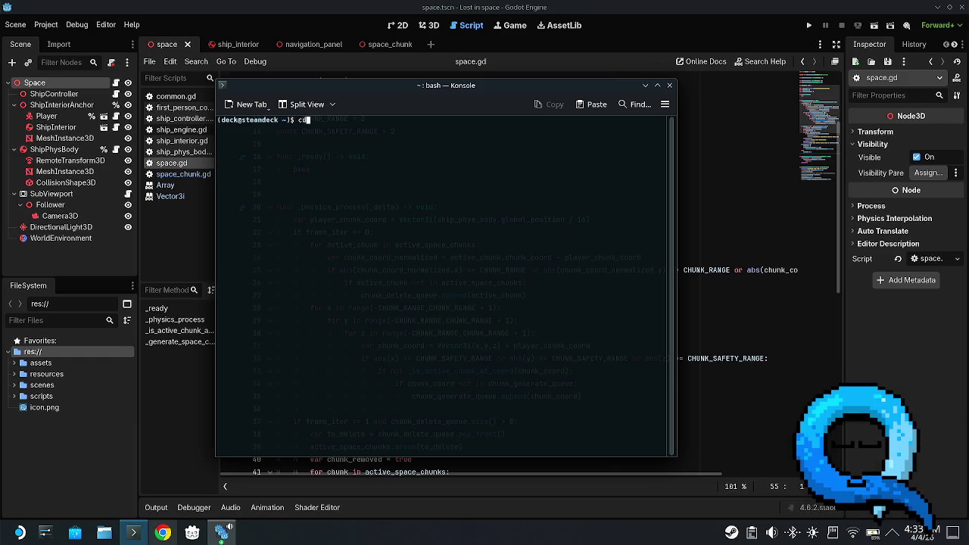
{"action": "type", "text": "ls"}
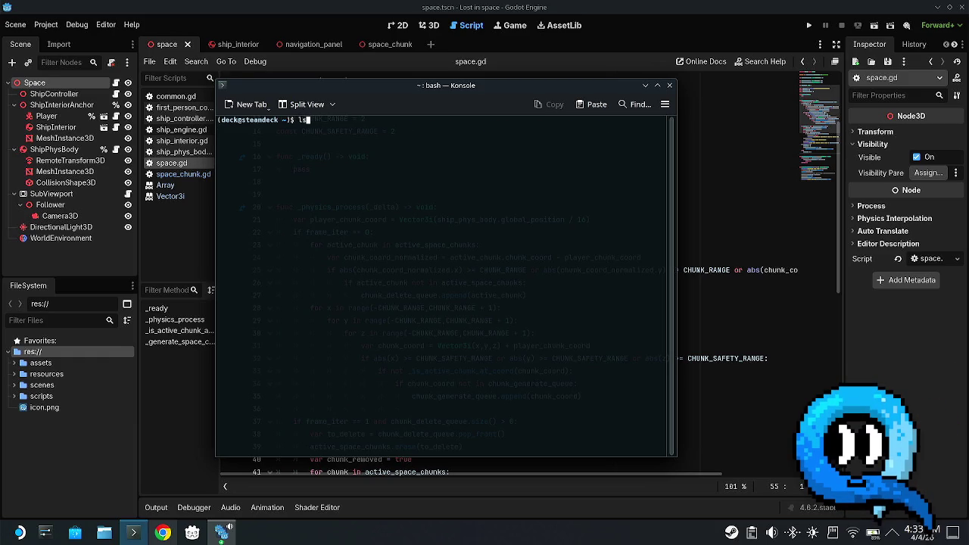
{"action": "key", "text": "Return"}
{"action": "type", "text": "cd Doc"}
{"action": "key", "text": "Tab"}
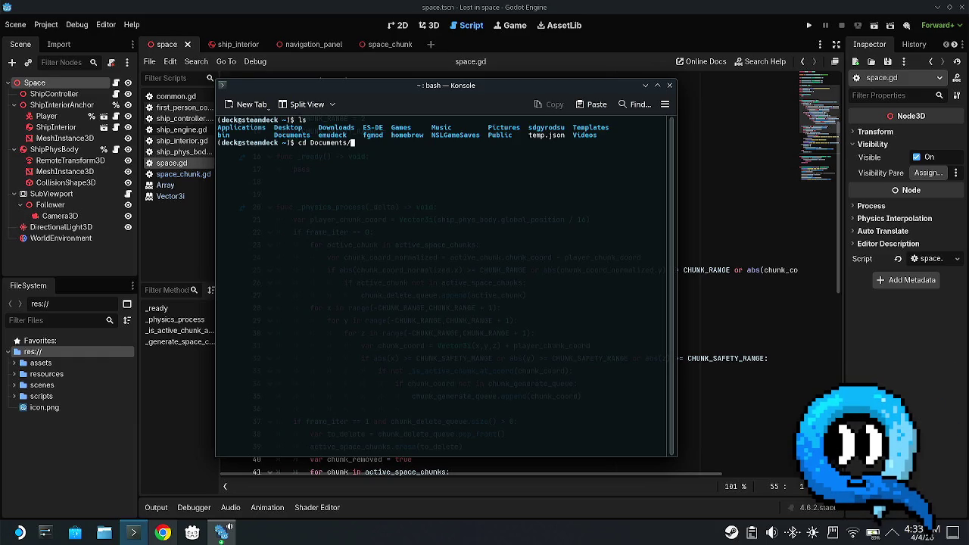
{"action": "type", "text": "P"}
{"action": "key", "text": "Tab"}
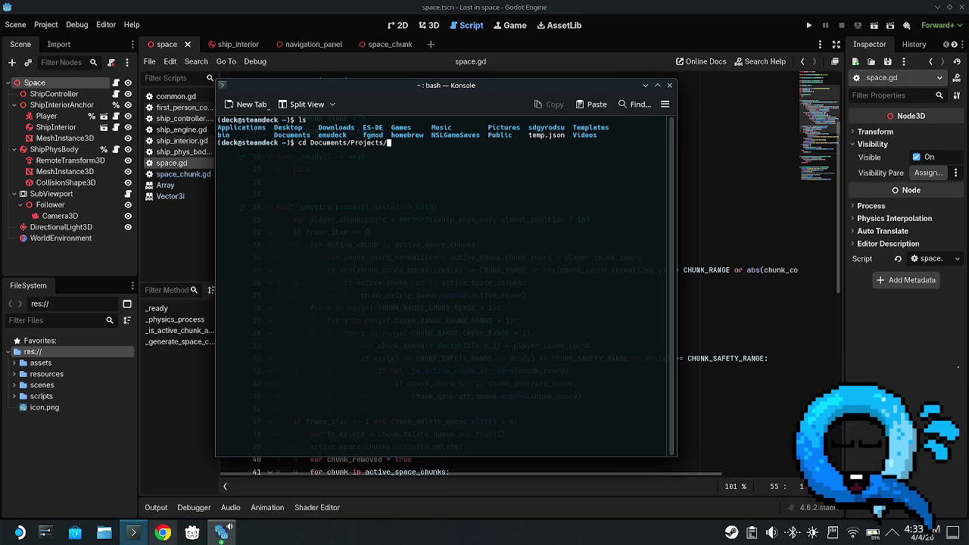
{"action": "key", "text": "Tab"}
{"action": "key", "text": "Tab"}
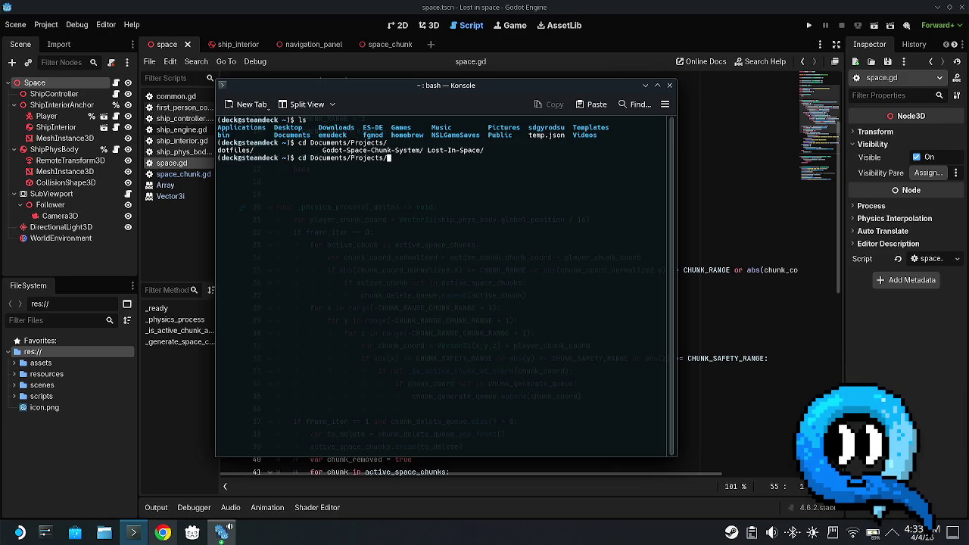
{"action": "type", "text": "Lo"}
{"action": "key", "text": "Tab"}
{"action": "key", "text": "Return"}
- List branches with git b, attempt git pull, and git stash the local space.gd and space.tscn changes
{"action": "type", "text": "git b"}
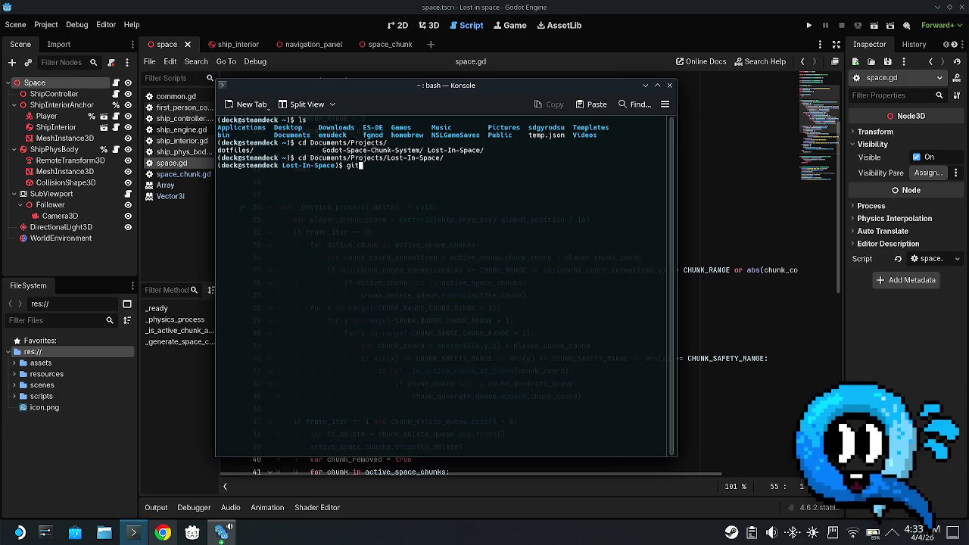
{"action": "key", "text": "Return"}
{"action": "type", "text": "git pull"}
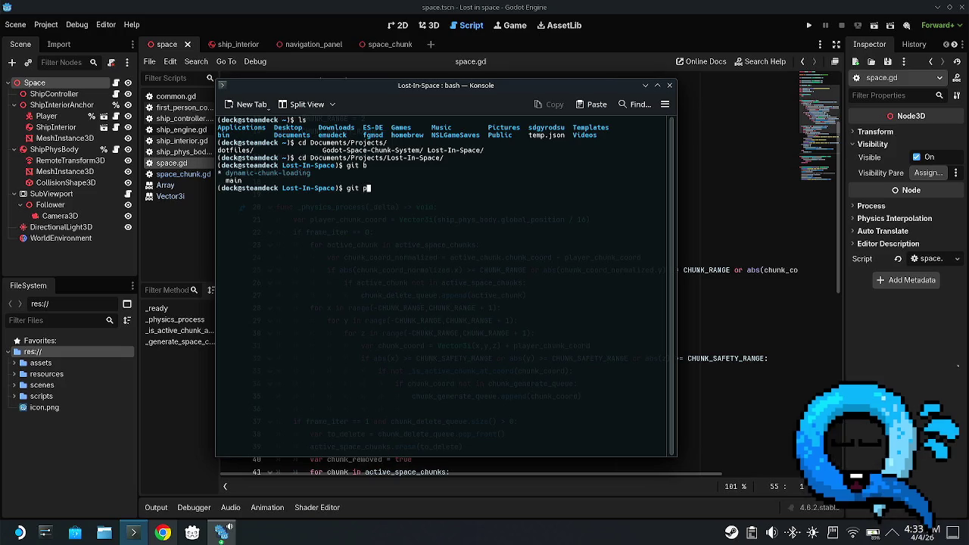
{"action": "key", "text": "Return"}
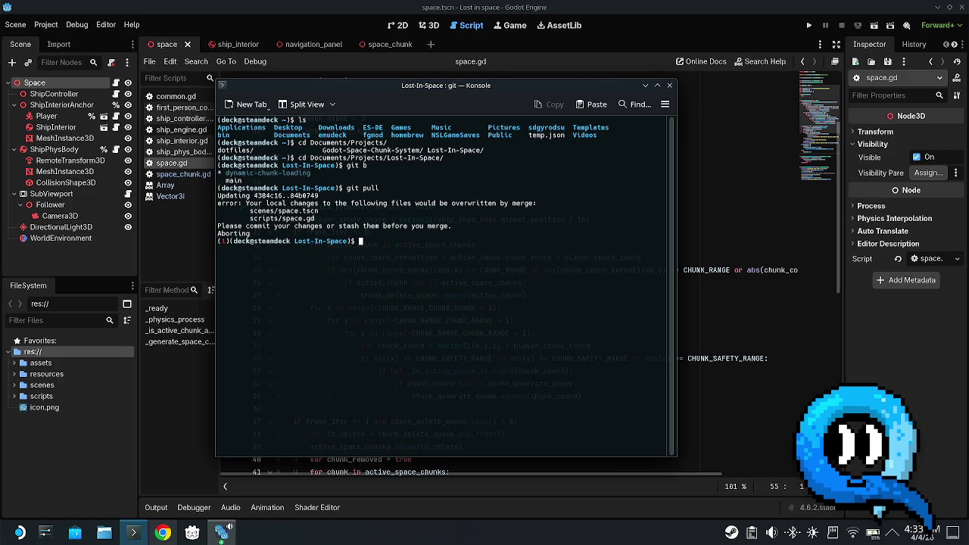
{"action": "type", "text": "git "}
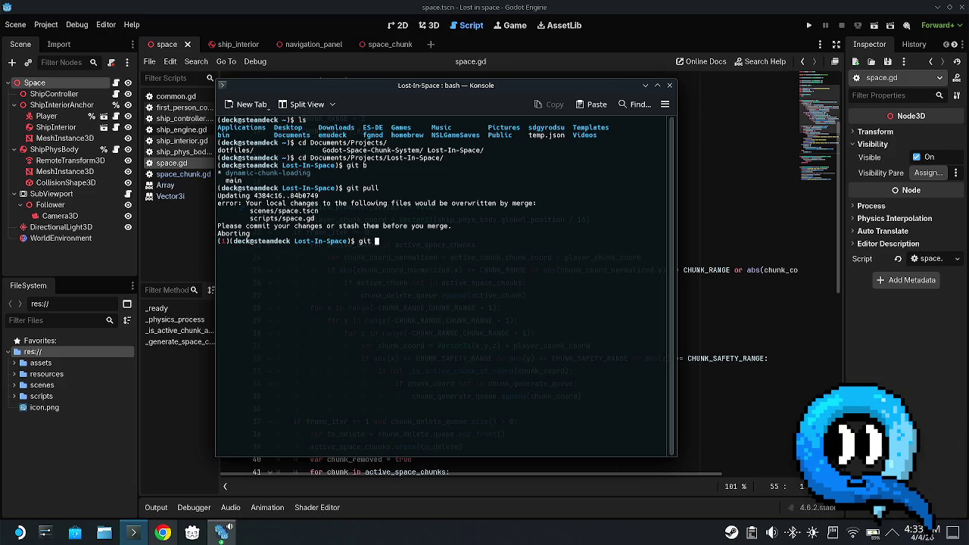
{"action": "type", "text": "stash"}
{"action": "key", "text": "Return"}
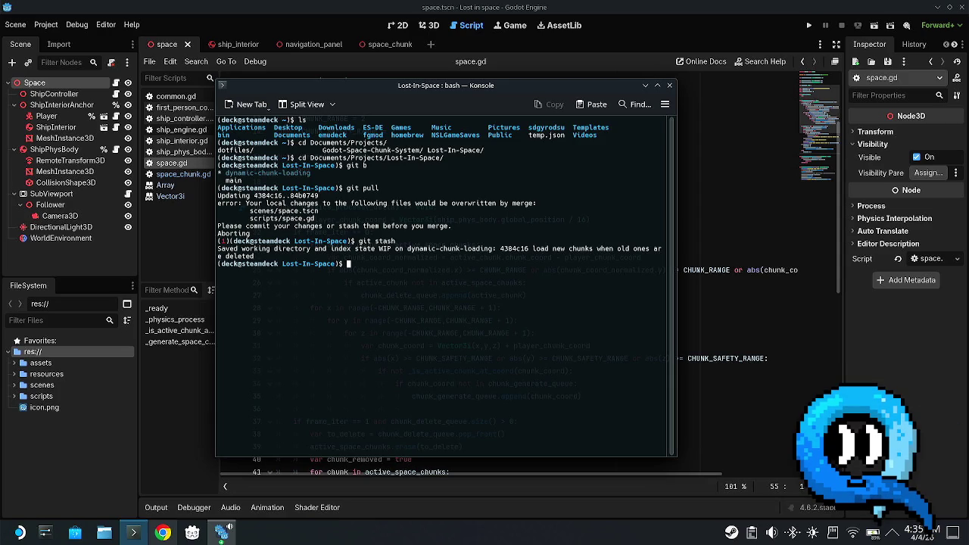
- Run git s and git pull to fast-forward, then reload the changed files from disk in Godot
{"action": "type", "text": "git s"}
{"action": "key", "text": "Return"}
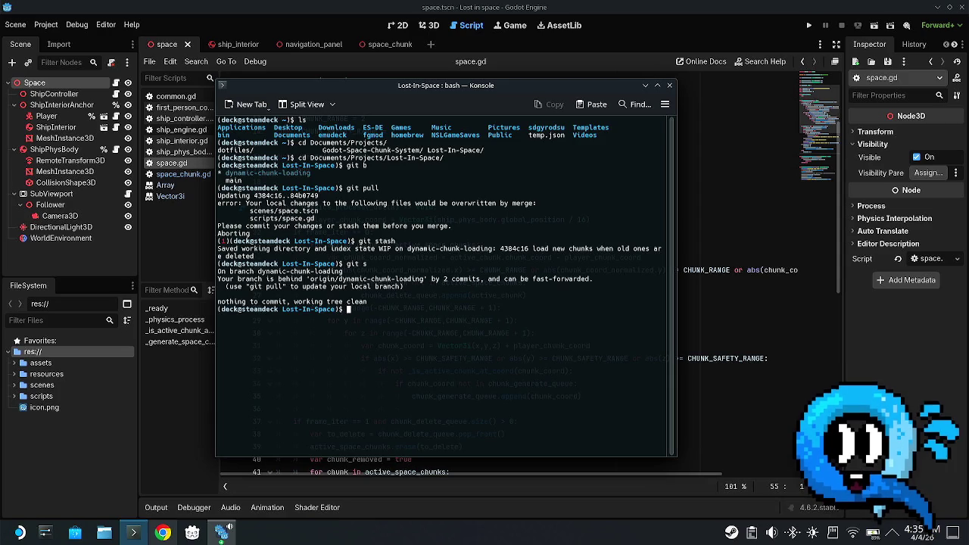
{"action": "type", "text": "git pull"}
{"action": "key", "text": "Return"}
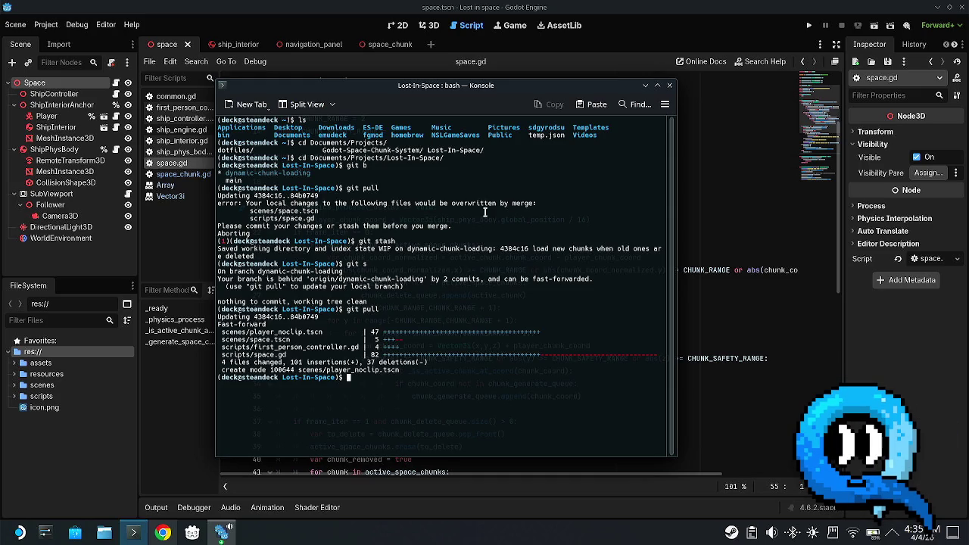
{"action": "left_click", "coordinate": [781, 326]}
{"action": "left_click", "coordinate": [496, 342]}
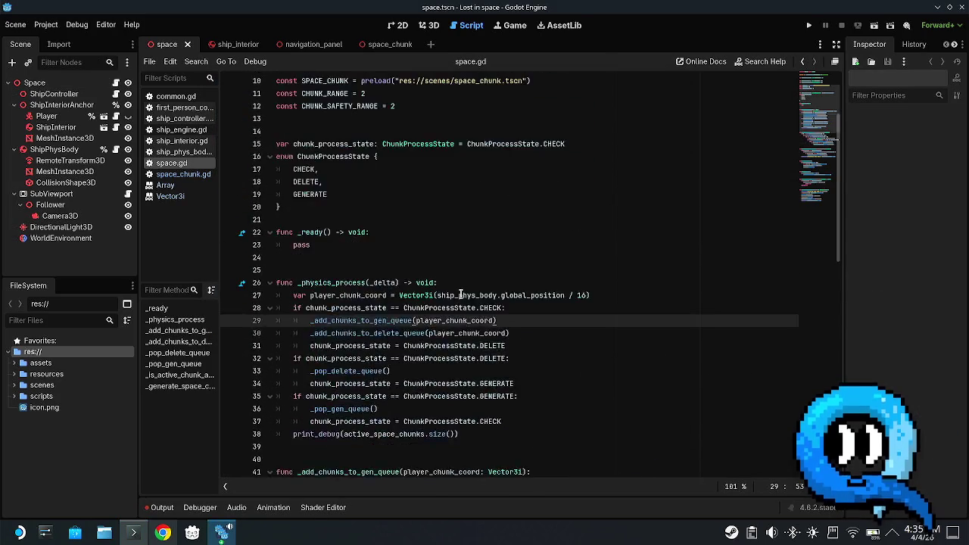
{"action": "scroll", "coordinate": [409, 320], "scroll_direction": "up", "scroll_amount": 3}
{"action": "left_click", "coordinate": [409, 320]}
{"action": "scroll", "coordinate": [409, 320], "scroll_direction": "down", "scroll_amount": 5}
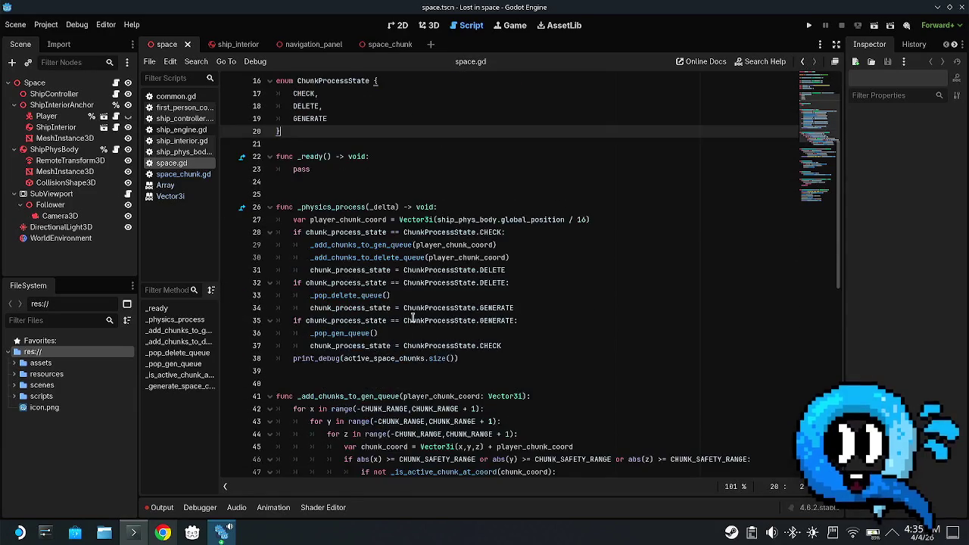
{"action": "scroll", "coordinate": [409, 321], "scroll_direction": "down", "scroll_amount": 2}
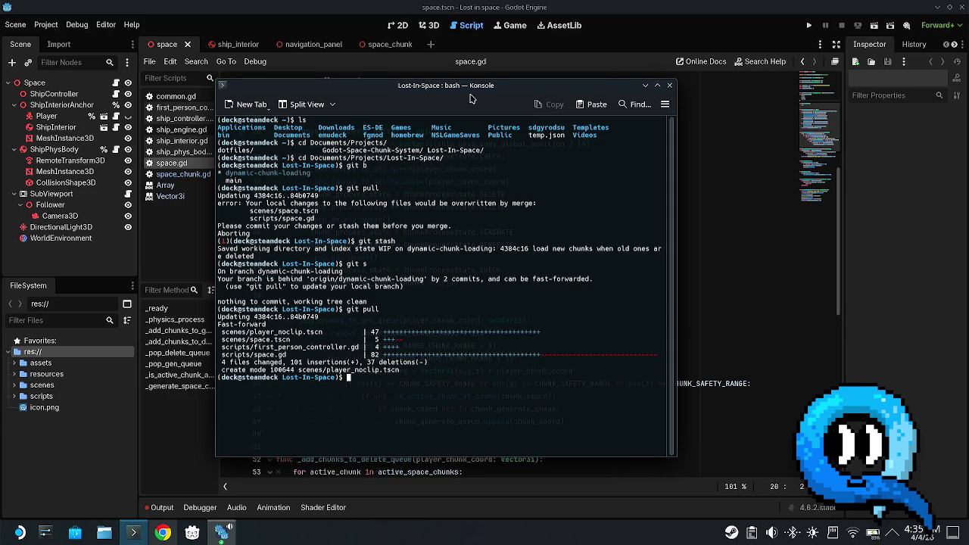
{"action": "left_click", "coordinate": [908, 316]}
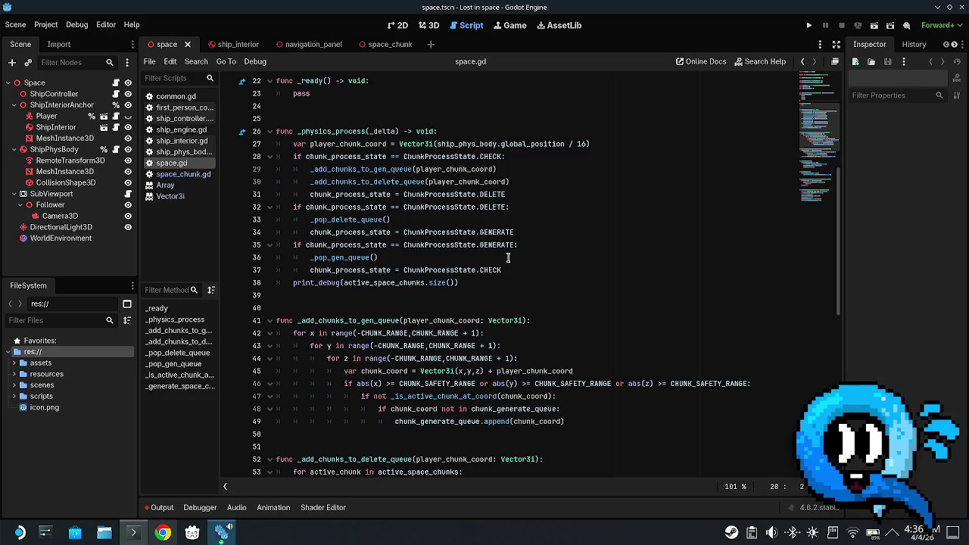
{"action": "scroll", "coordinate": [458, 290], "scroll_direction": "up", "scroll_amount": 6}
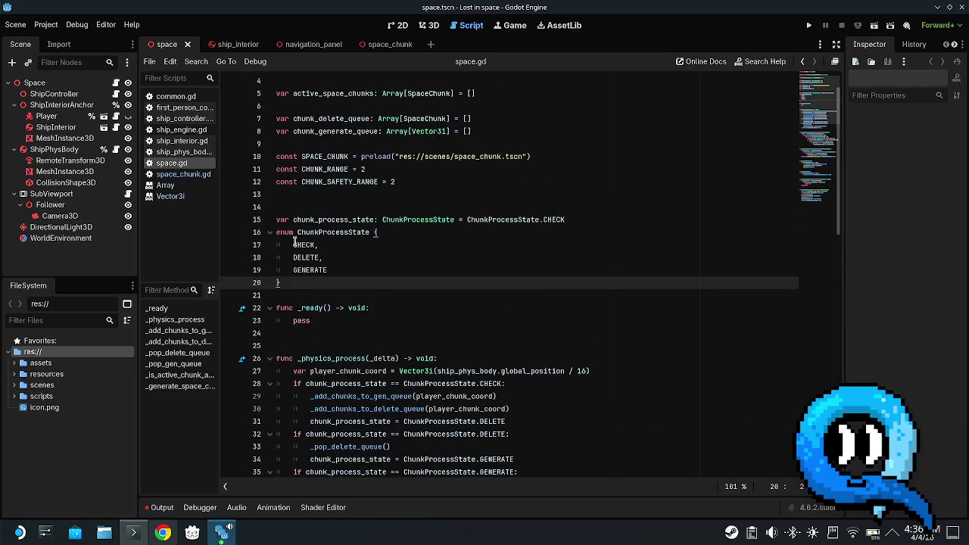
{"action": "scroll", "coordinate": [301, 244], "scroll_direction": "down", "scroll_amount": 3}
{"action": "scroll", "coordinate": [355, 227], "scroll_direction": "up", "scroll_amount": 2}
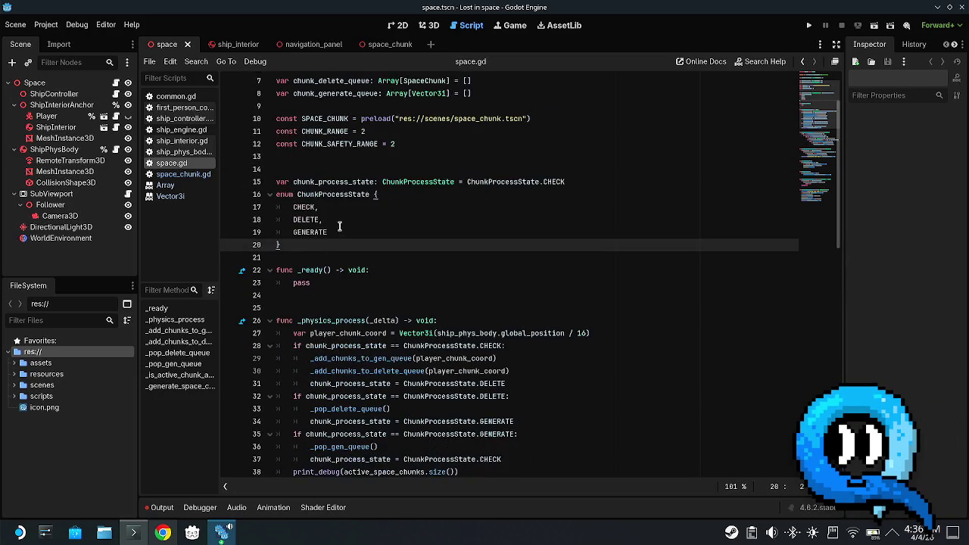
{"action": "left_click", "coordinate": [288, 206]}
{"action": "mouse_move", "coordinate": [304, 215]}
{"action": "left_mouse_down"}
{"action": "mouse_move", "coordinate": [415, 249]}
{"action": "mouse_move", "coordinate": [395, 233]}
{"action": "mouse_move", "coordinate": [293, 211]}
{"action": "mouse_move", "coordinate": [319, 206]}
{"action": "left_mouse_up"}
{"action": "double_click", "coordinate": [306, 220]}
{"action": "double_click", "coordinate": [311, 232]}
{"action": "right_click", "coordinate": [461, 233]}
{"action": "left_click", "coordinate": [442, 233]}
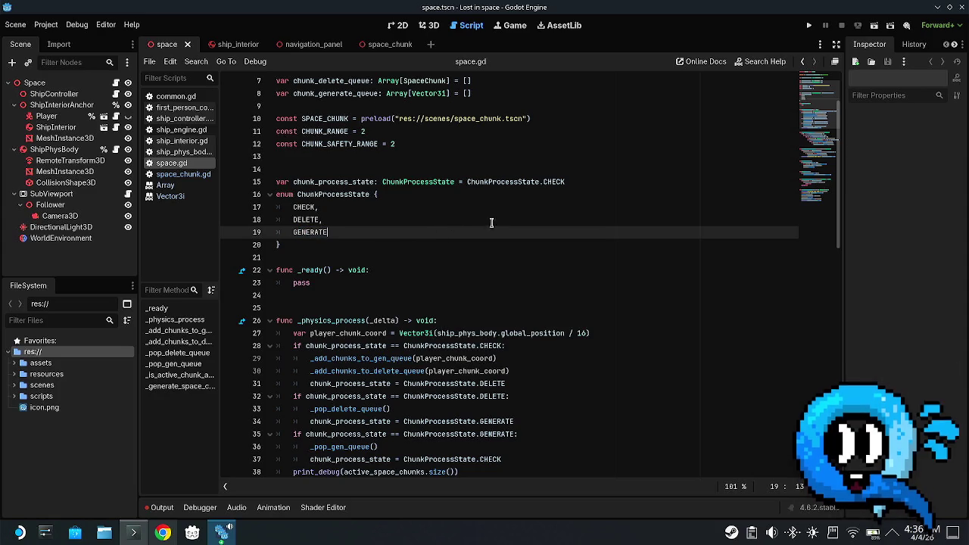
{"action": "scroll", "coordinate": [485, 238], "scroll_direction": "down", "scroll_amount": 3}
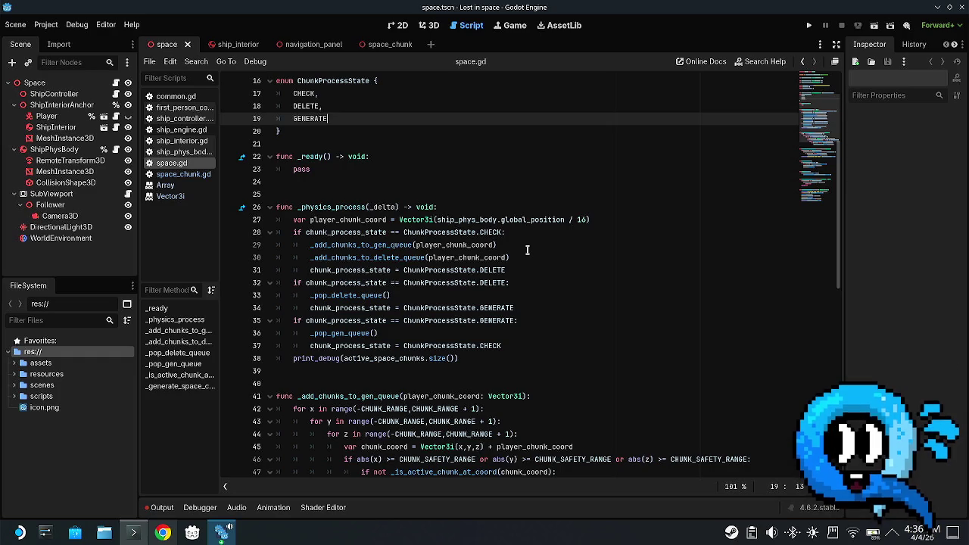
{"action": "scroll", "coordinate": [525, 251], "scroll_direction": "up", "scroll_amount": 3}
{"action": "mouse_move", "coordinate": [290, 209]}
{"action": "left_mouse_down"}
{"action": "mouse_move", "coordinate": [303, 246]}
{"action": "mouse_move", "coordinate": [332, 235]}
{"action": "left_mouse_up"}
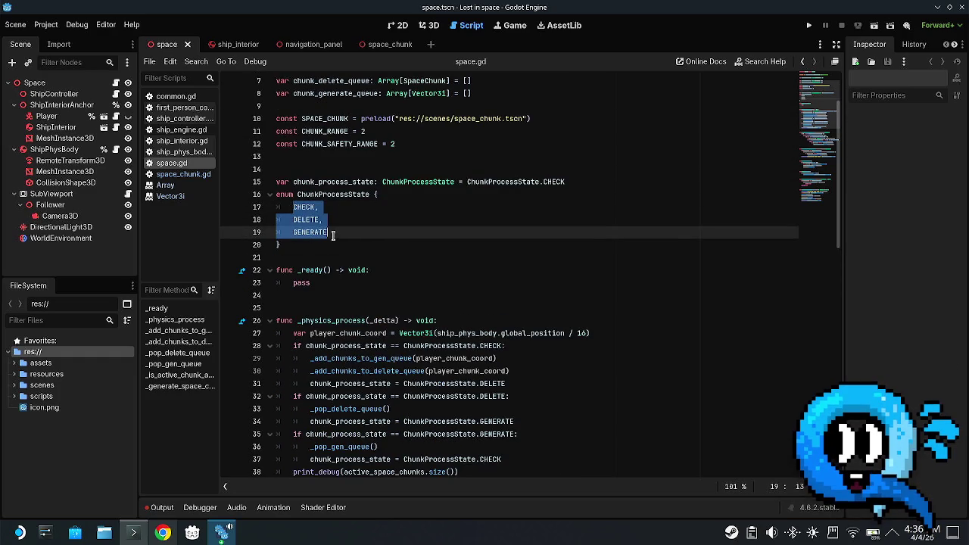
{"action": "scroll", "coordinate": [356, 227], "scroll_direction": "down", "scroll_amount": 3}
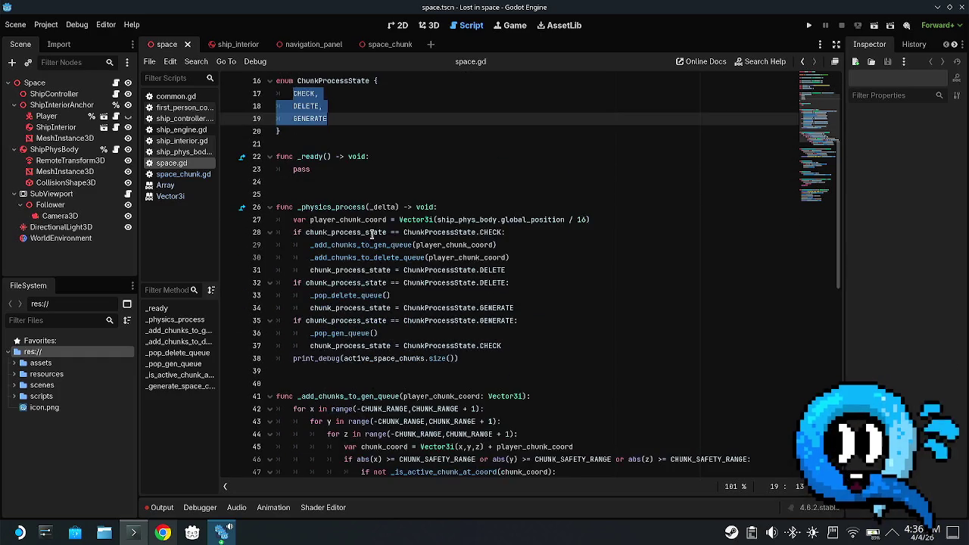
{"action": "left_click", "coordinate": [363, 232]}
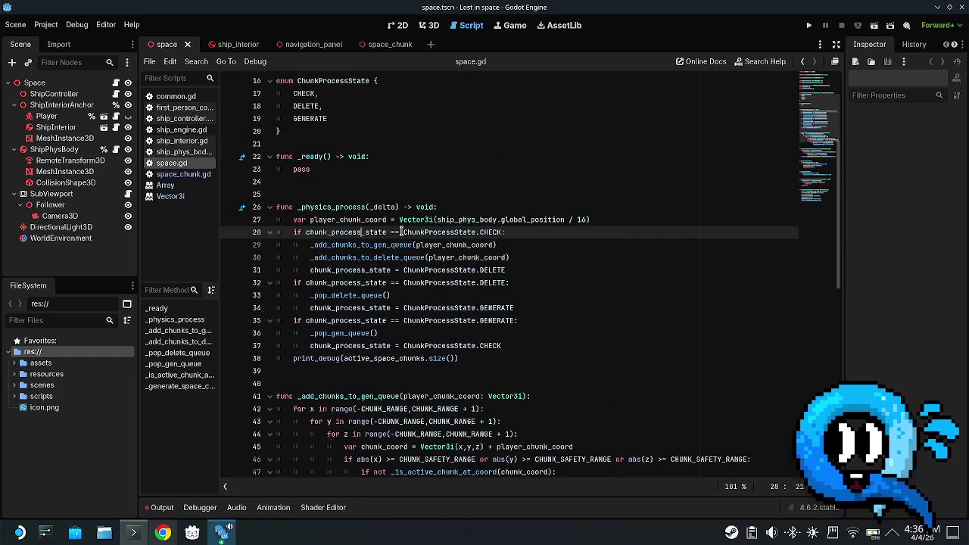
{"action": "left_click_drag", "start_coordinate": [404, 232], "coordinate": [512, 233]}
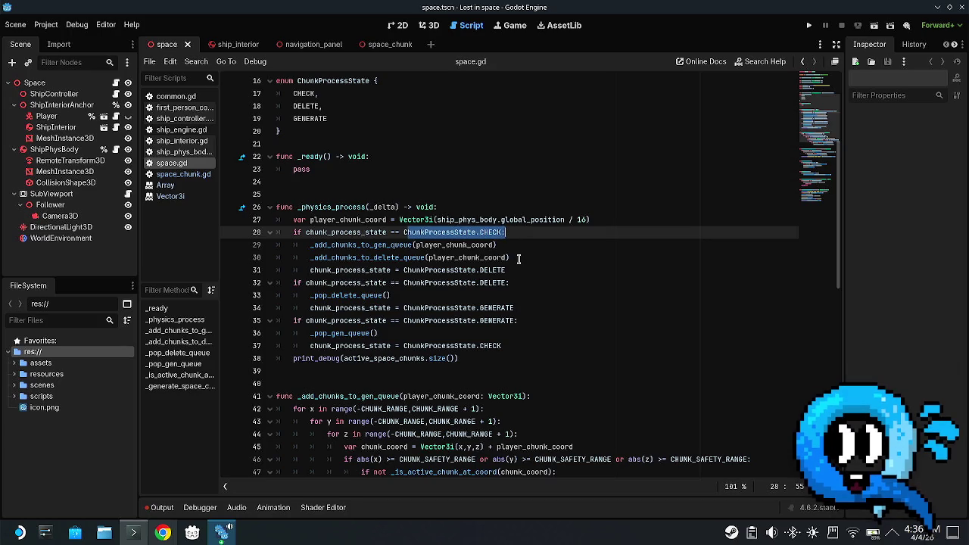
{"action": "left_click_drag", "start_coordinate": [510, 245], "coordinate": [313, 249]}
{"action": "left_click_drag", "start_coordinate": [512, 257], "coordinate": [309, 258]}
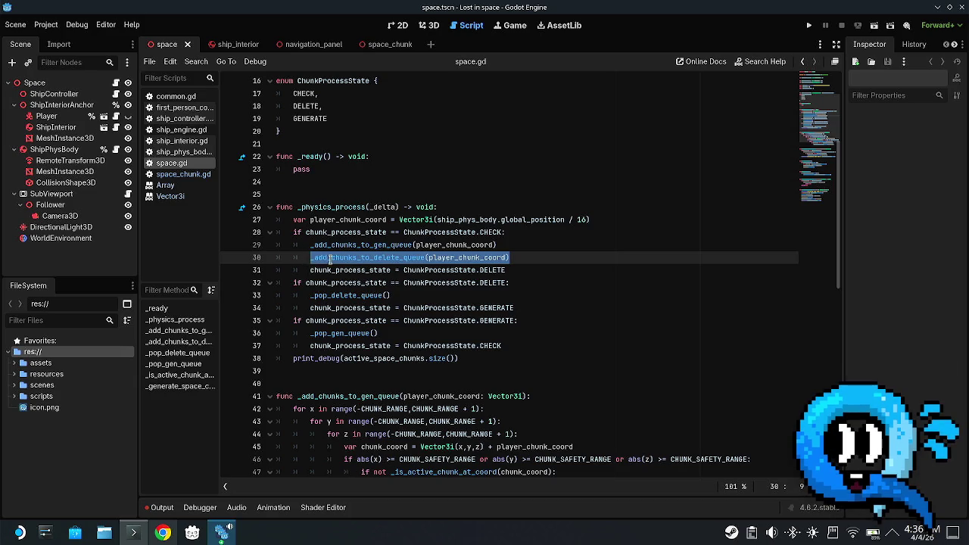
{"action": "mouse_move", "coordinate": [331, 257]}
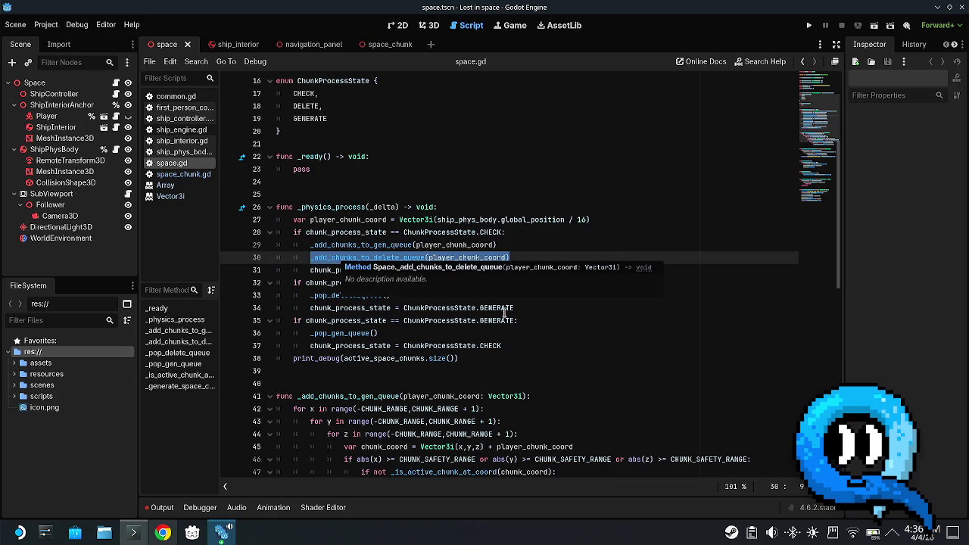
{"action": "left_click", "coordinate": [475, 257]}
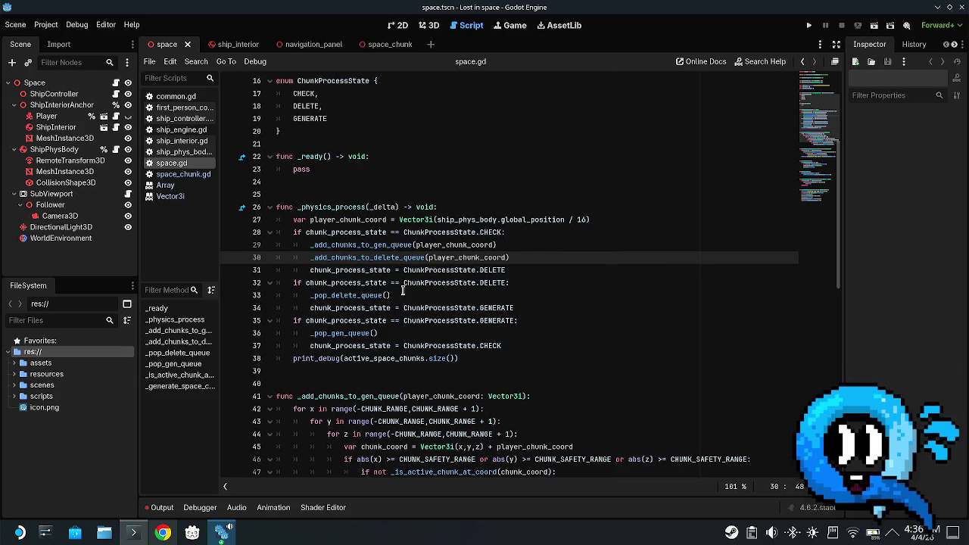
{"action": "left_click_drag", "start_coordinate": [505, 283], "coordinate": [404, 284]}
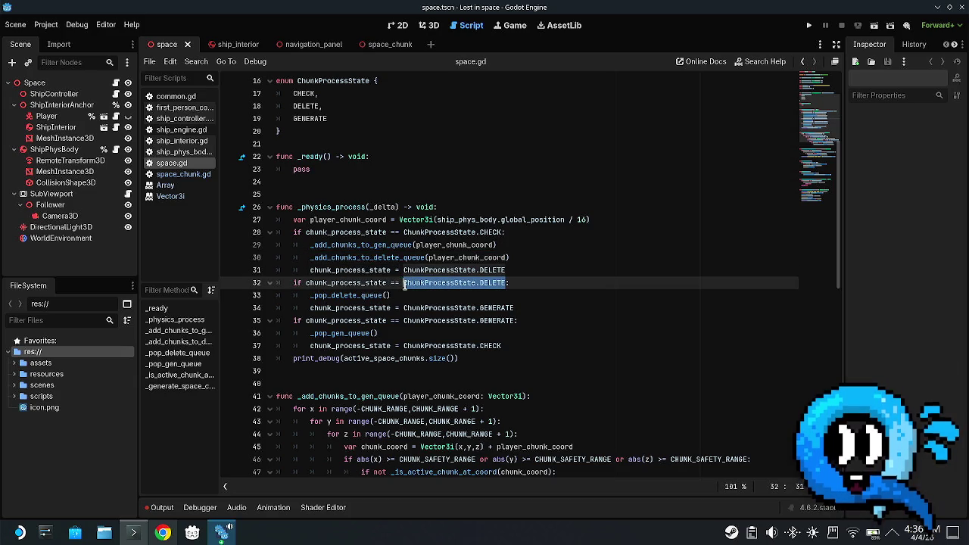
{"action": "left_click_drag", "start_coordinate": [310, 295], "coordinate": [520, 307]}
{"action": "left_click_drag", "start_coordinate": [392, 295], "coordinate": [309, 295]}
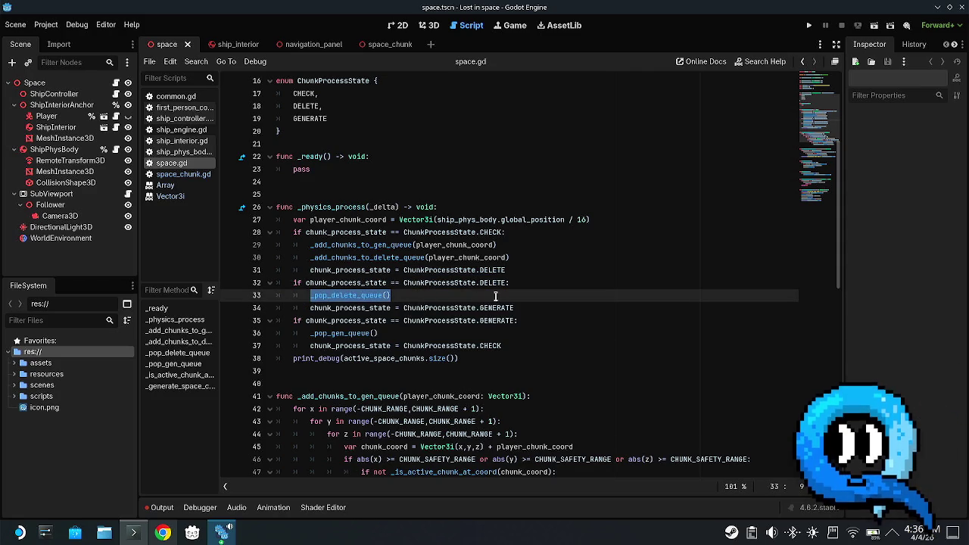
{"action": "left_click", "coordinate": [555, 303]}
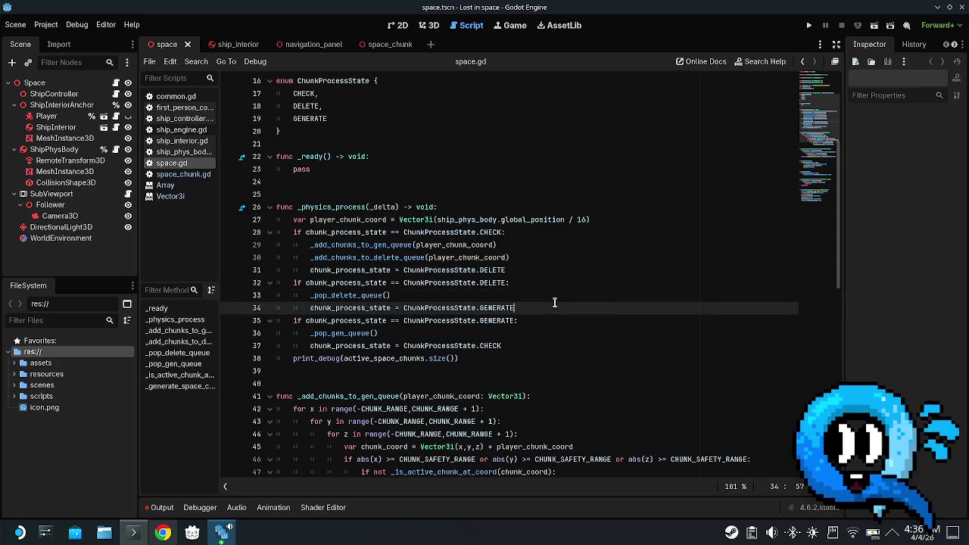
{"action": "mouse_move", "coordinate": [524, 320]}
{"action": "left_mouse_down"}
{"action": "mouse_move", "coordinate": [333, 322]}
{"action": "mouse_move", "coordinate": [399, 324]}
{"action": "left_mouse_up"}
{"action": "left_click_drag", "start_coordinate": [309, 333], "coordinate": [384, 333]}
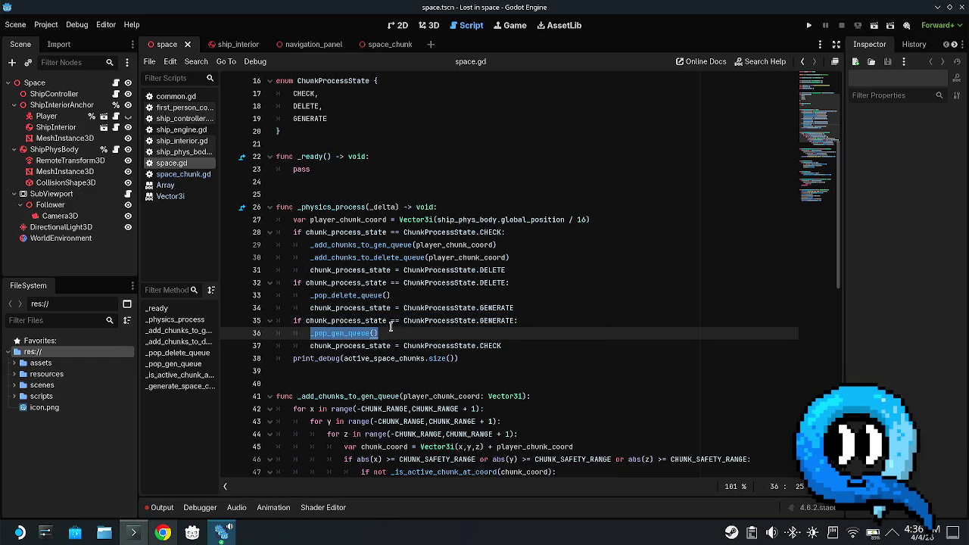
{"action": "left_click", "coordinate": [409, 339]}
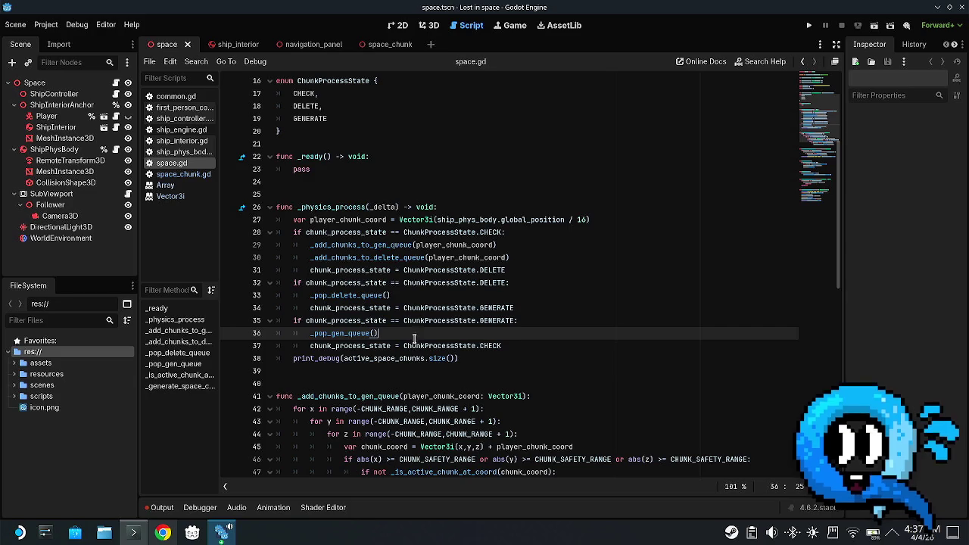
{"action": "left_click_drag", "start_coordinate": [333, 232], "coordinate": [505, 232]}
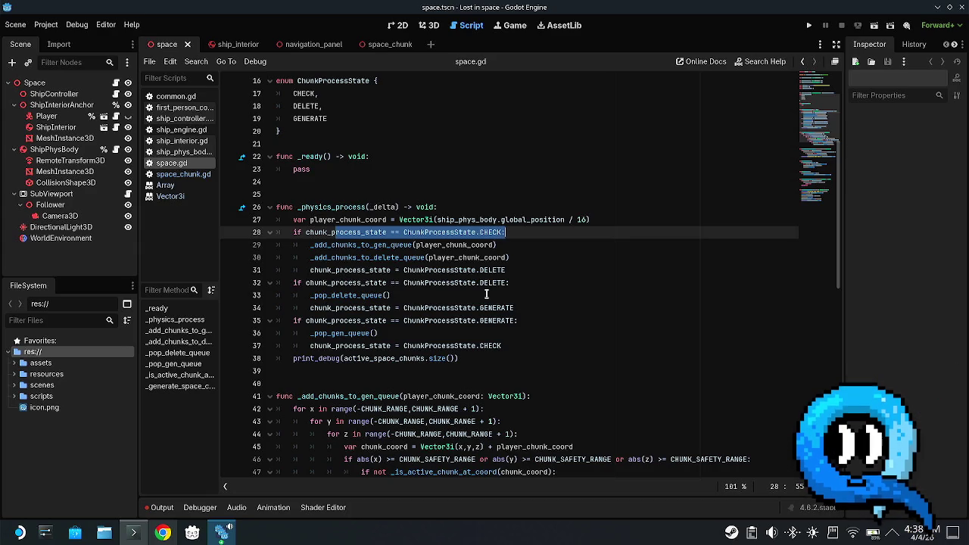
- Select the chunk_process_state variable and ChunkProcessState enum declarations (lines 15–20) in Lost in space's space.gd
{"action": "scroll", "coordinate": [598, 251], "scroll_direction": "down", "scroll_amount": 1}
{"action": "scroll", "coordinate": [595, 257], "scroll_direction": "down", "scroll_amount": 1}
{"action": "scroll", "coordinate": [593, 262], "scroll_direction": "up", "scroll_amount": 1}
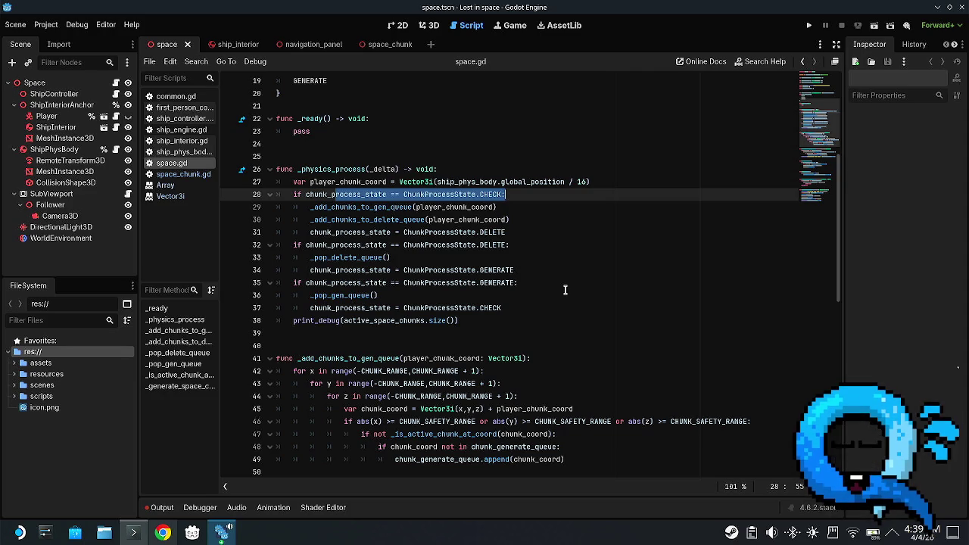
{"action": "left_click", "coordinate": [534, 249]}
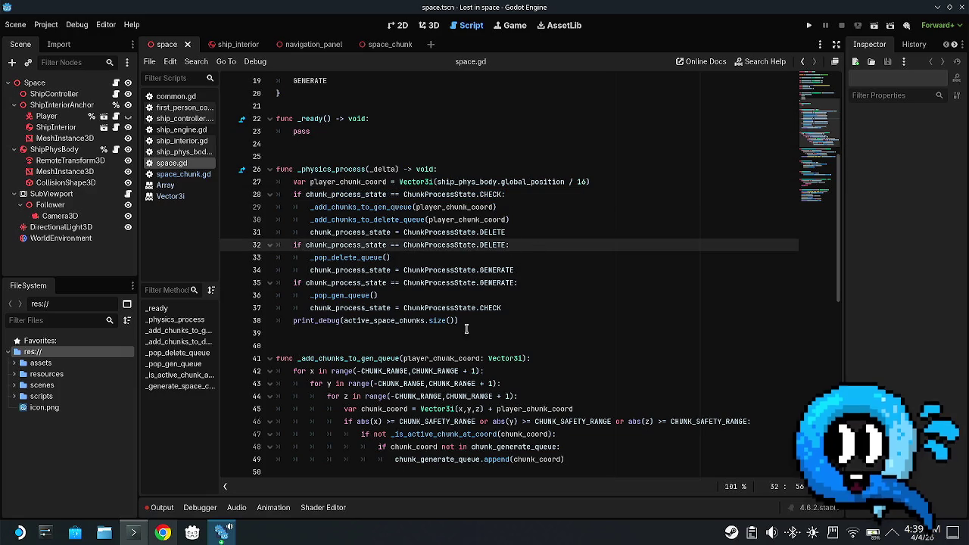
{"action": "left_click_drag", "start_coordinate": [487, 326], "coordinate": [299, 177]}
{"action": "left_click", "coordinate": [395, 218]}
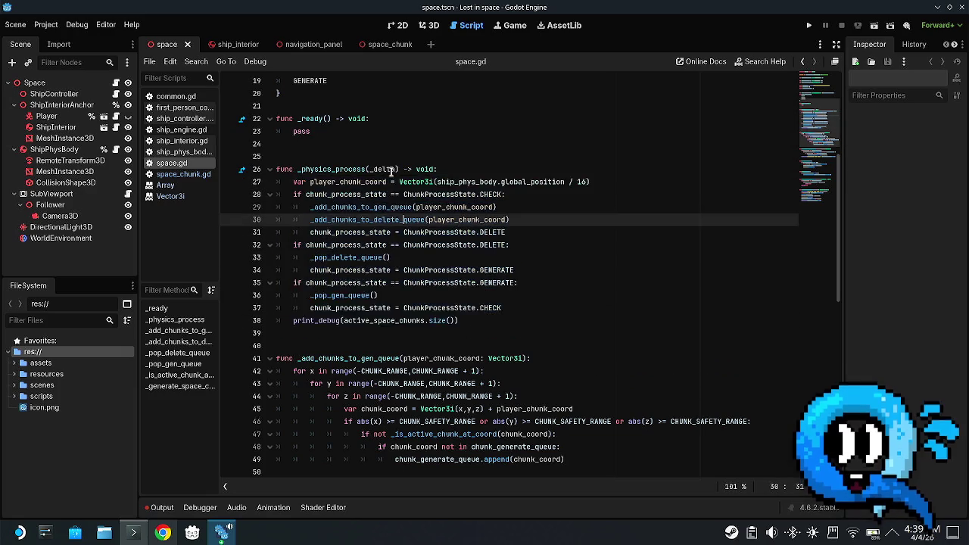
{"action": "scroll", "coordinate": [369, 218], "scroll_direction": "up", "scroll_amount": 5}
{"action": "mouse_move", "coordinate": [291, 282]}
{"action": "left_mouse_down"}
{"action": "mouse_move", "coordinate": [278, 203]}
{"action": "mouse_move", "coordinate": [277, 220]}
{"action": "left_mouse_up"}
{"action": "key", "text": "ctrl+c"}
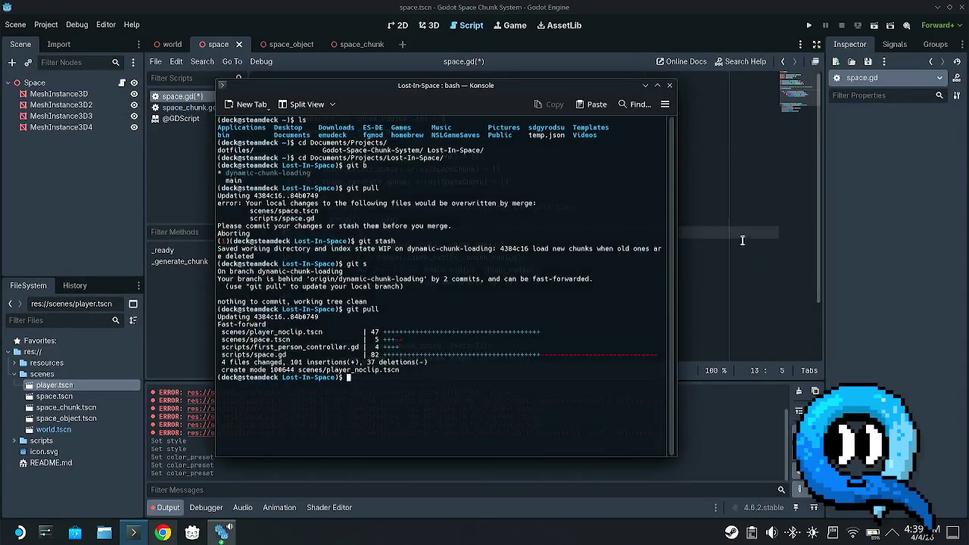
- Paste the chunk_process_state variable and ChunkProcessState enum below the queue arrays at line 10, and save
{"action": "left_click", "coordinate": [741, 240]}
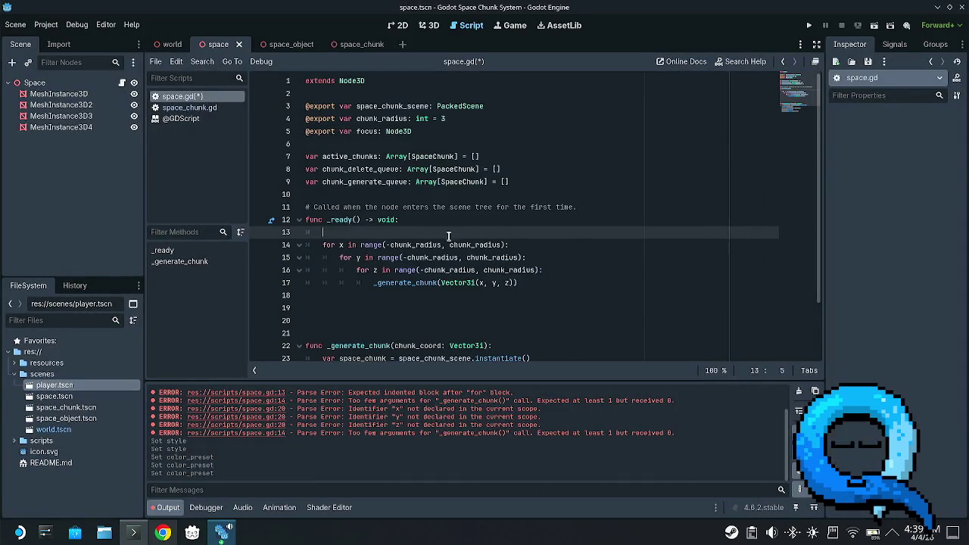
{"action": "left_click", "coordinate": [386, 194]}
{"action": "key", "text": "Return"}
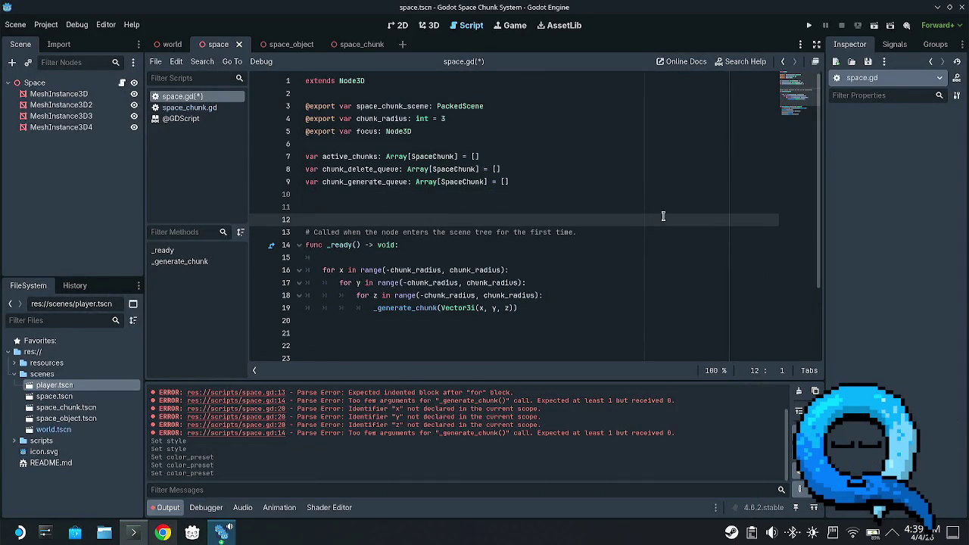
{"action": "key", "text": "ctrl+v"}
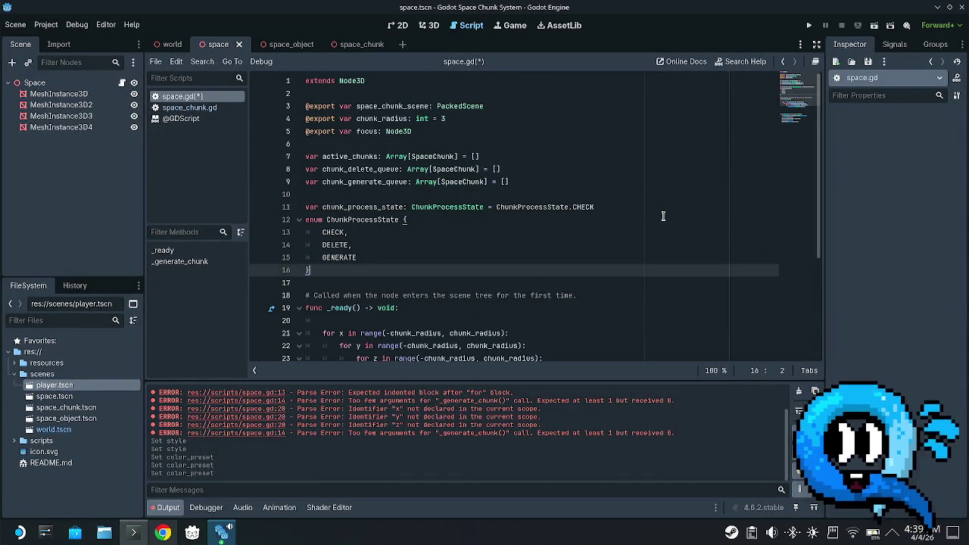
{"action": "key", "text": "ctrl+s"}
{"action": "scroll", "coordinate": [652, 221], "scroll_direction": "down", "scroll_amount": 4}
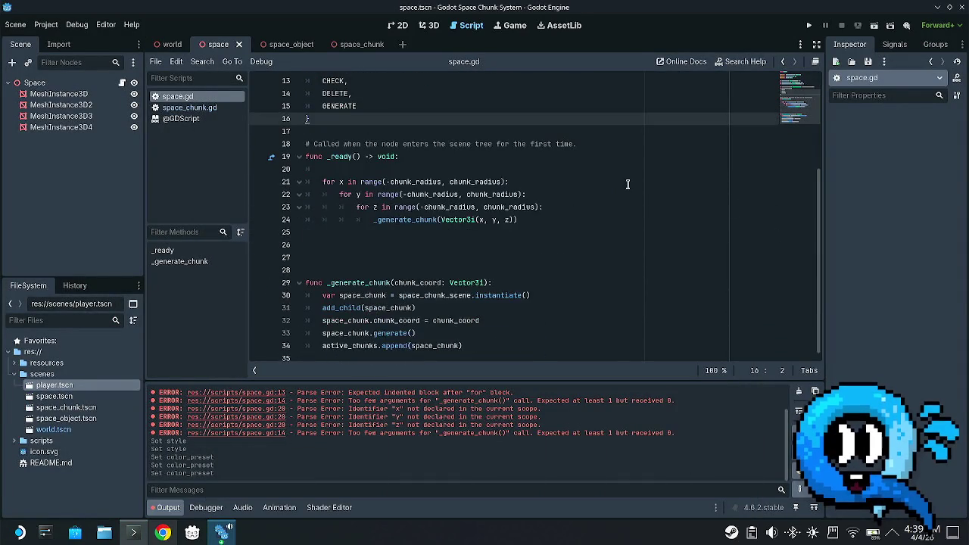
{"action": "key", "text": "alt+Tab"}
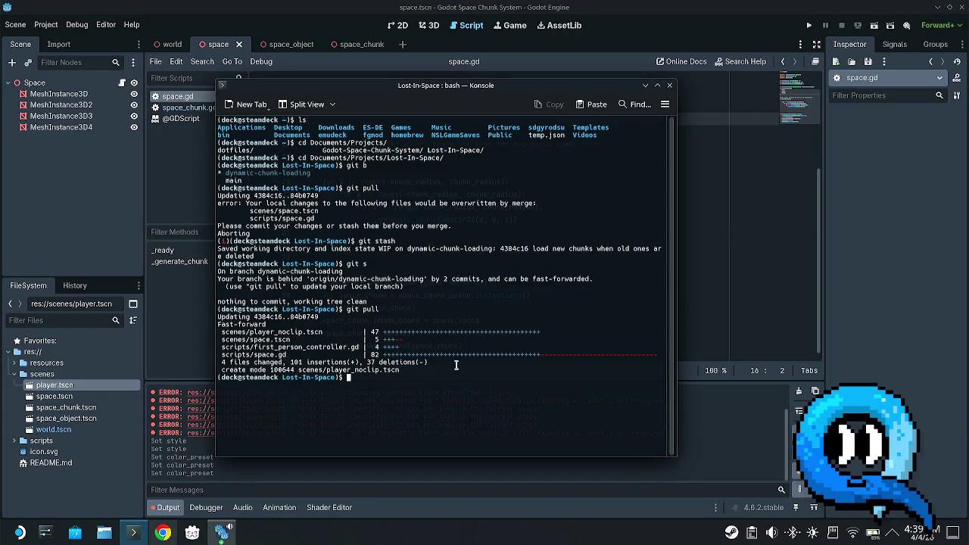
- Return to the Lost in space window and select the _physics_process state-machine lines 26–37
{"action": "key", "text": "alt+Tab"}
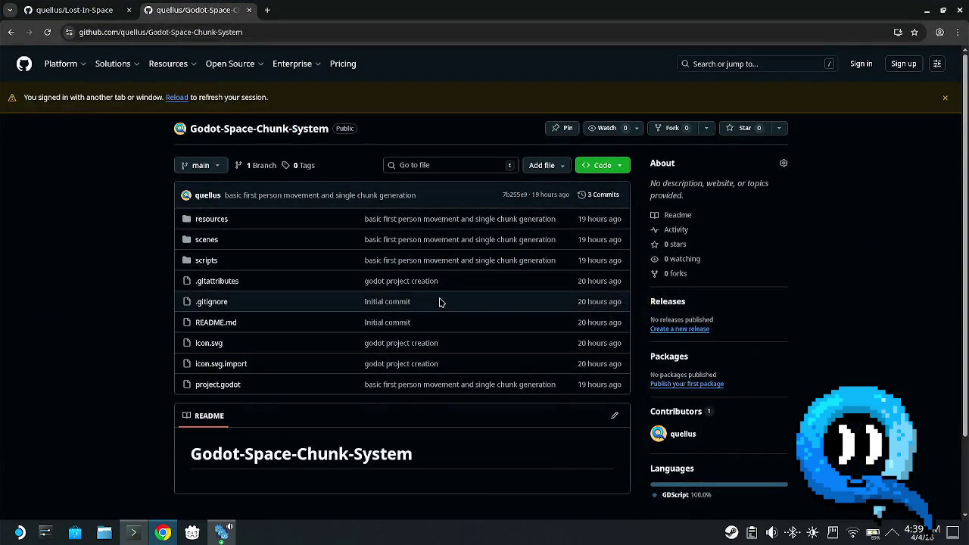
{"action": "key", "text": "alt+Tab"}
{"action": "key", "text": "alt+Tab"}
{"action": "key", "text": "alt+Tab"}
{"action": "key", "text": "alt+Tab"}
{"action": "key", "text": "alt+Tab"}
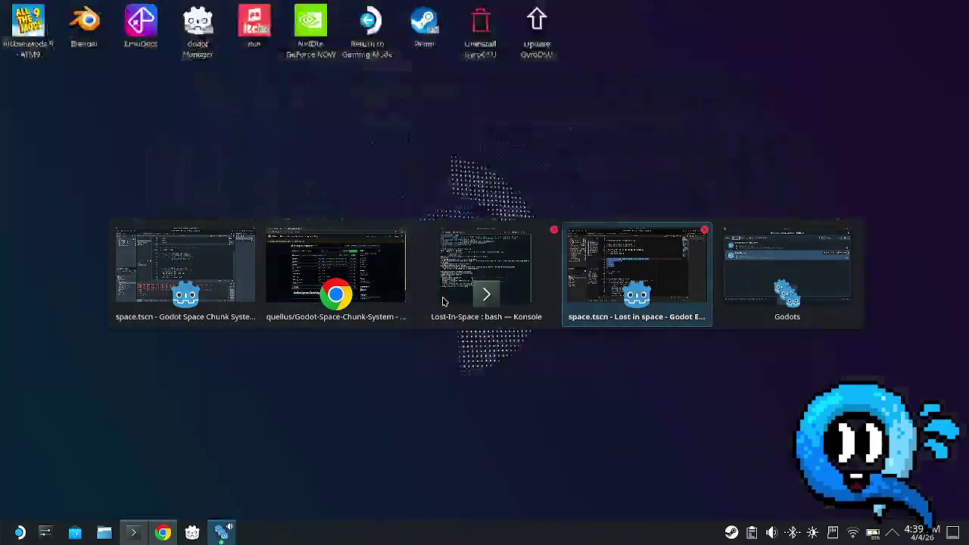
{"action": "scroll", "coordinate": [358, 272], "scroll_direction": "down", "scroll_amount": 4}
{"action": "left_click", "coordinate": [378, 326]}
{"action": "left_click", "coordinate": [483, 358]}
{"action": "mouse_move", "coordinate": [483, 358]}
{"action": "left_mouse_down"}
{"action": "mouse_move", "coordinate": [502, 346]}
{"action": "mouse_move", "coordinate": [259, 214]}
{"action": "mouse_move", "coordinate": [254, 223]}
{"action": "left_mouse_up"}
{"action": "key", "text": "ctrl+c"}
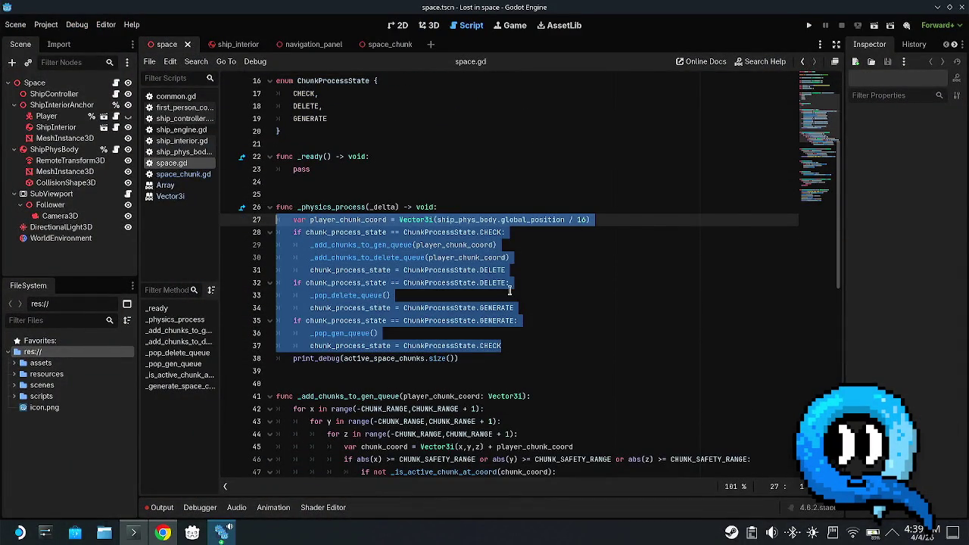
- Paste the state-machine code into _ready of the Space Chunk System's space.gd, save, and fix the first line's indentation
{"action": "key", "text": "alt+Tab"}
{"action": "left_click", "coordinate": [386, 168]}
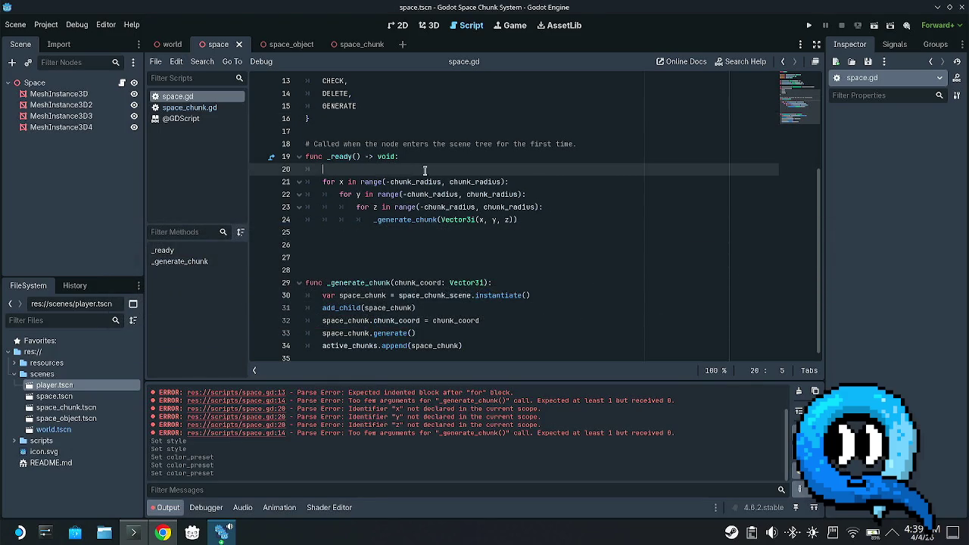
{"action": "key", "text": "ctrl+v"}
{"action": "key", "text": "ctrl+s"}
{"action": "left_click", "coordinate": [339, 169]}
{"action": "key", "text": "BackSpace"}
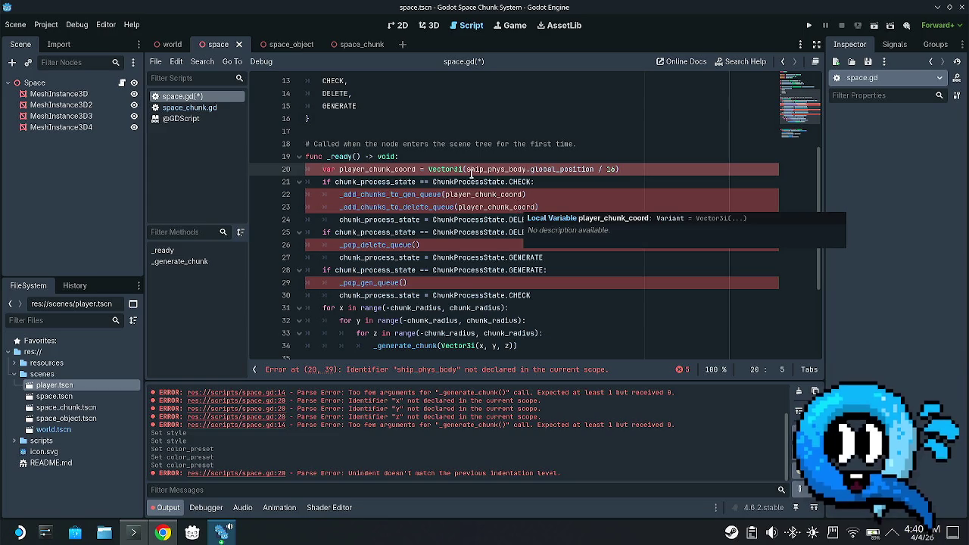
{"action": "scroll", "coordinate": [437, 224], "scroll_direction": "up", "scroll_amount": 4}
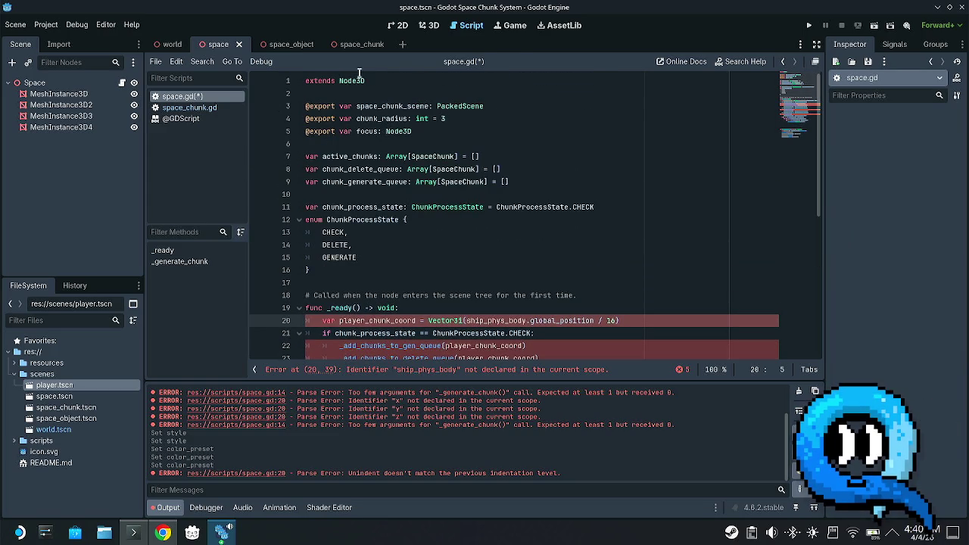
- Prefix line 1 with 'class_name Space' so it reads class_name Space extends Node3D
{"action": "double_click", "coordinate": [352, 80]}
{"action": "left_click_drag", "start_coordinate": [405, 85], "coordinate": [305, 84]}
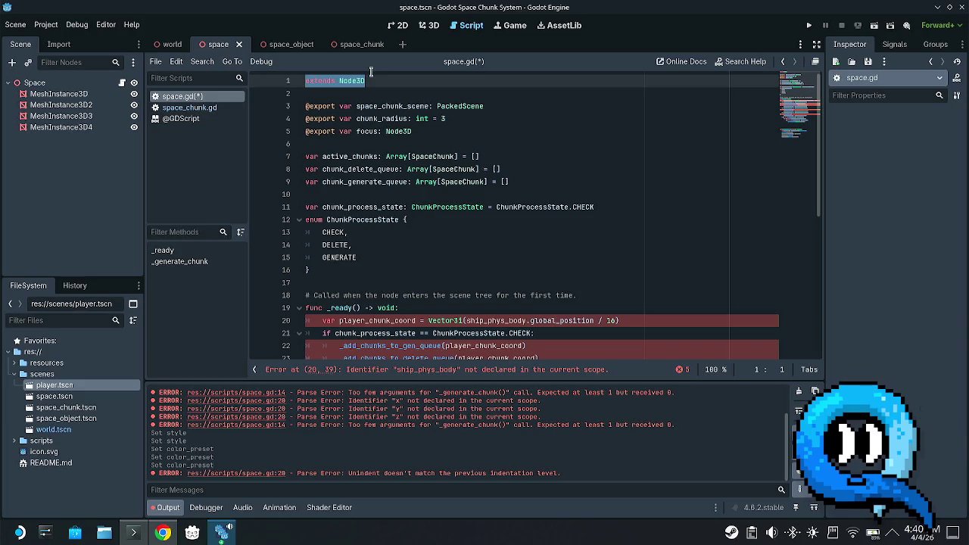
{"action": "type", "text": "c"}
{"action": "key", "text": "Escape"}
{"action": "key", "text": "ctrl+z"}
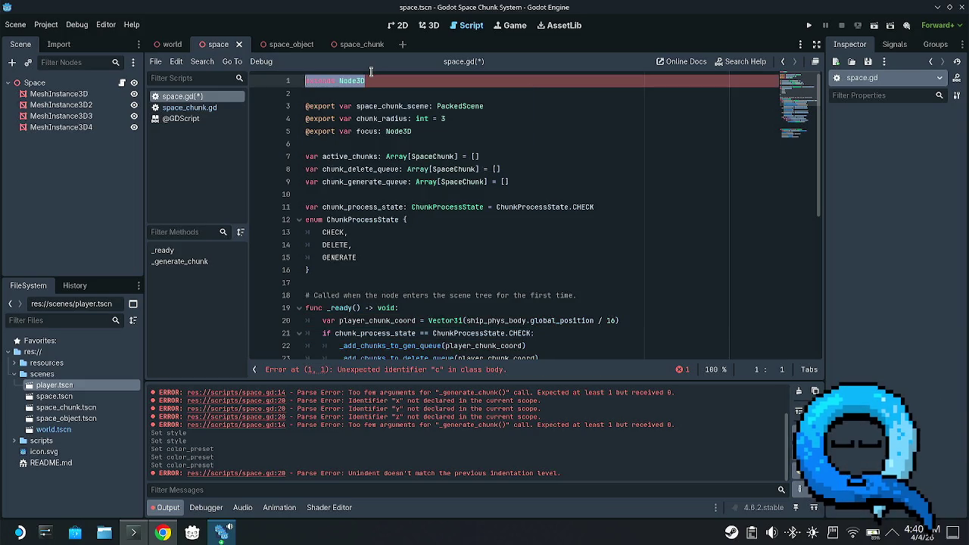
{"action": "key", "text": "Left"}
{"action": "type", "text": "class"}
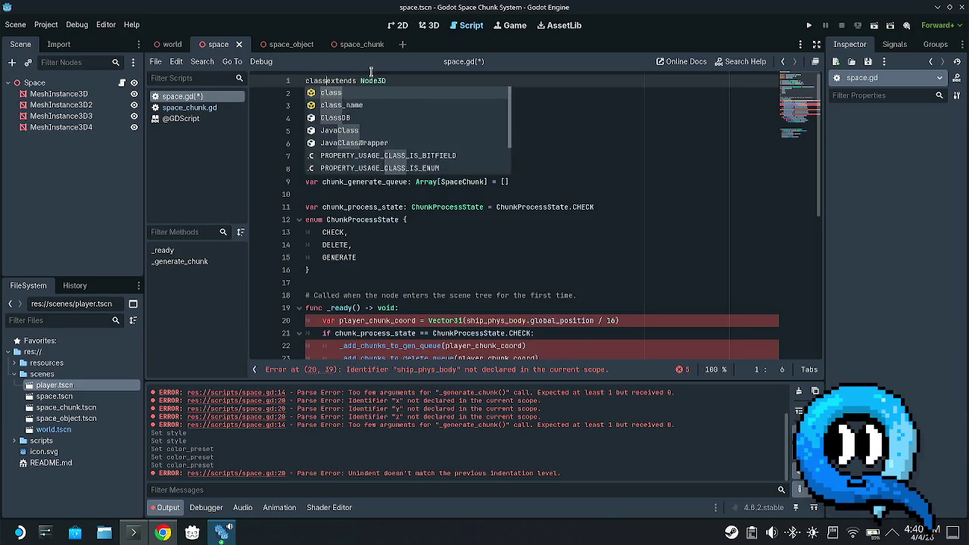
{"action": "type", "text": "_name Space"}
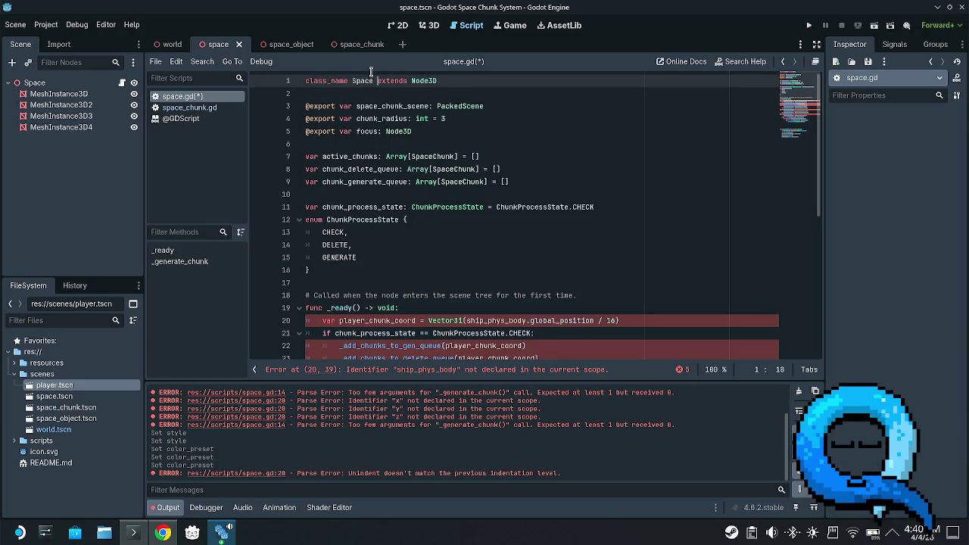
- Save space.gd and scroll through the script to review it
{"action": "left_click", "coordinate": [432, 156]}
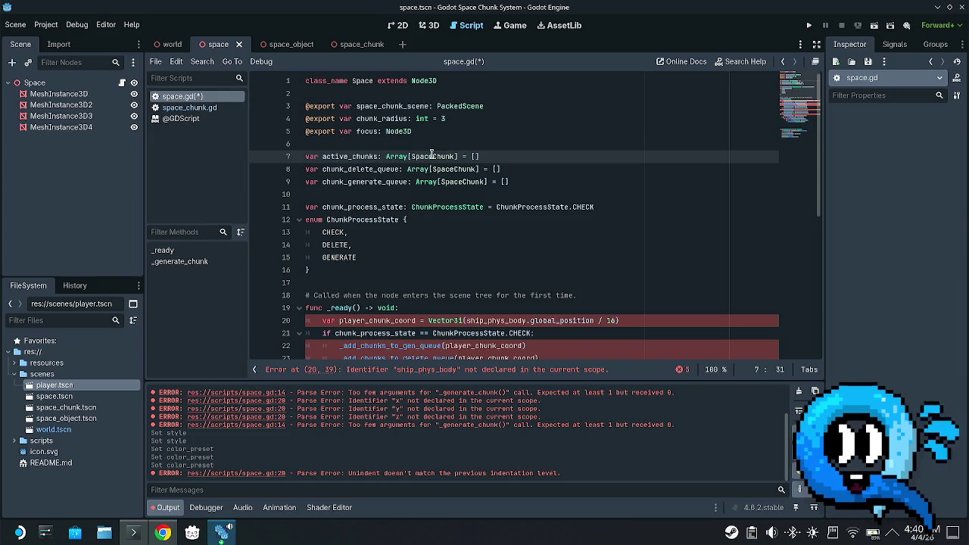
{"action": "key", "text": "Up"}
{"action": "key", "text": "ctrl+s"}
{"action": "scroll", "coordinate": [442, 155], "scroll_direction": "down", "scroll_amount": 1}
{"action": "scroll", "coordinate": [446, 159], "scroll_direction": "down", "scroll_amount": 5}
{"action": "scroll", "coordinate": [530, 193], "scroll_direction": "up", "scroll_amount": 2}
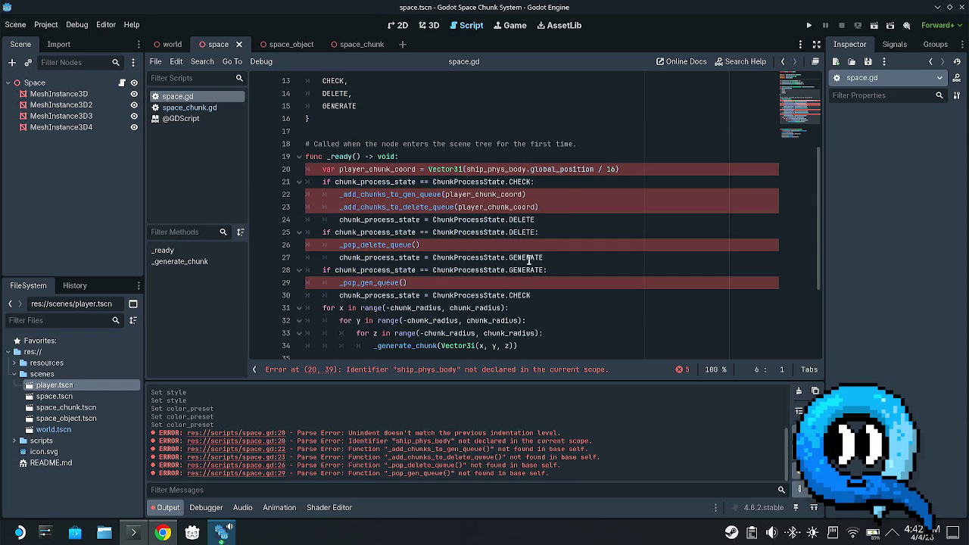
- Add _ready if-blocks for ChunkProcessState CHECK, DELETE and GENERATE, each calling its queue functions
{"action": "left_click", "coordinate": [81, 240]}
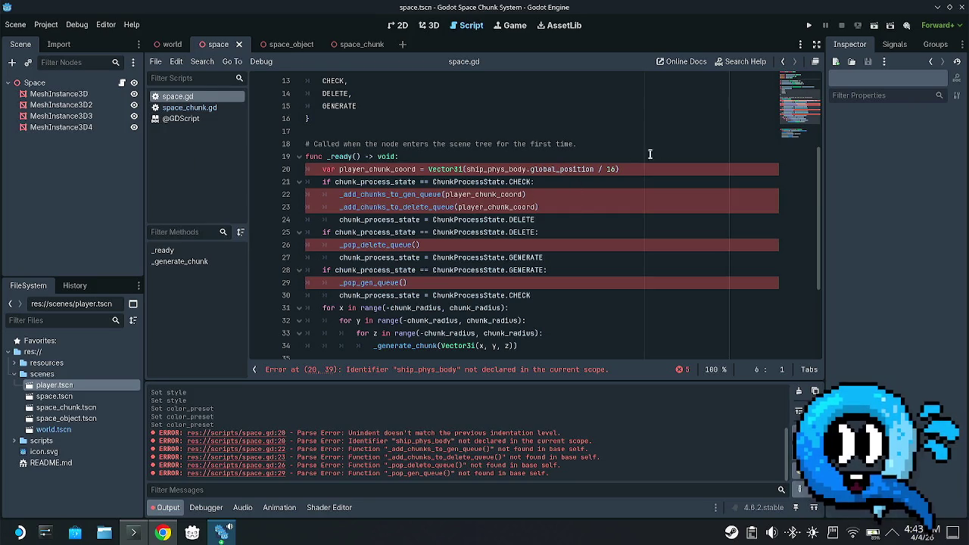
{"action": "left_click", "coordinate": [543, 200]}
{"action": "left_click", "coordinate": [342, 193]}
{"action": "left_click", "coordinate": [346, 169]}
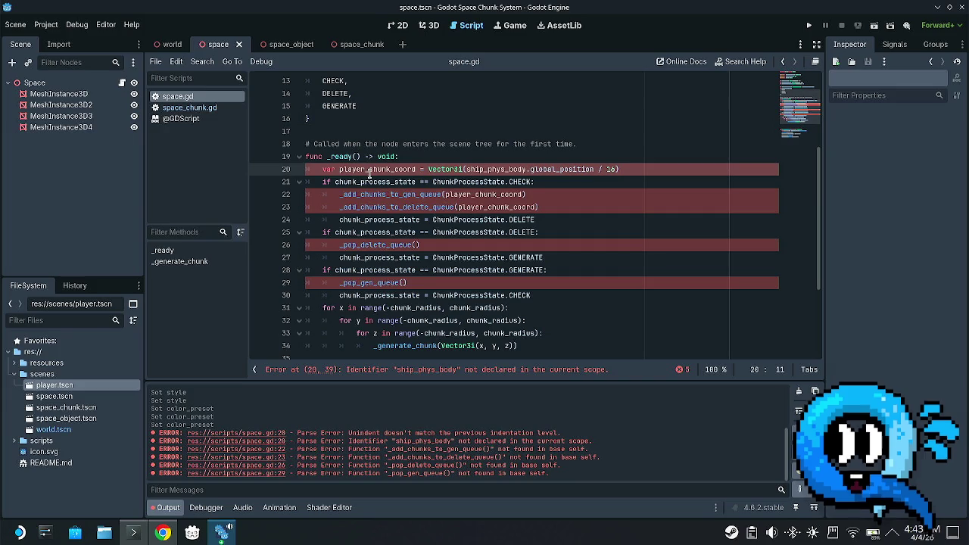